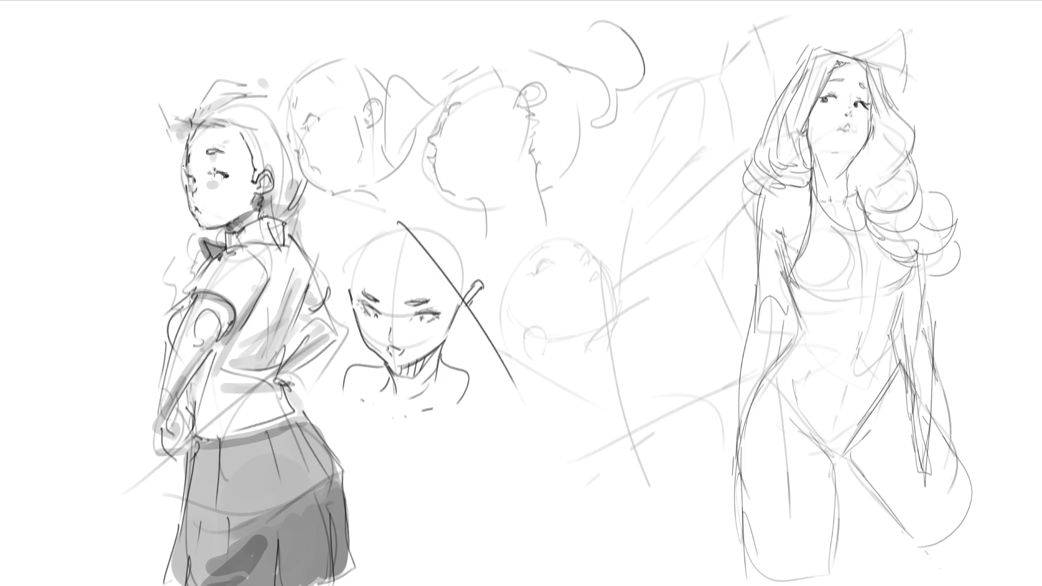
Darken the schoolgirl's face outline, nose, cheek and lips, undoing one lip stroke
left_click_drag(183, 165, 187, 154)
mouse_move(188, 190)
left_mouse_down()
mouse_move(188, 215)
mouse_move(211, 213)
left_mouse_up()
left_click_drag(192, 187, 198, 205)
mouse_move(196, 209)
left_mouse_down()
mouse_move(215, 213)
mouse_move(205, 219)
left_mouse_up()
key("ctrl+z")
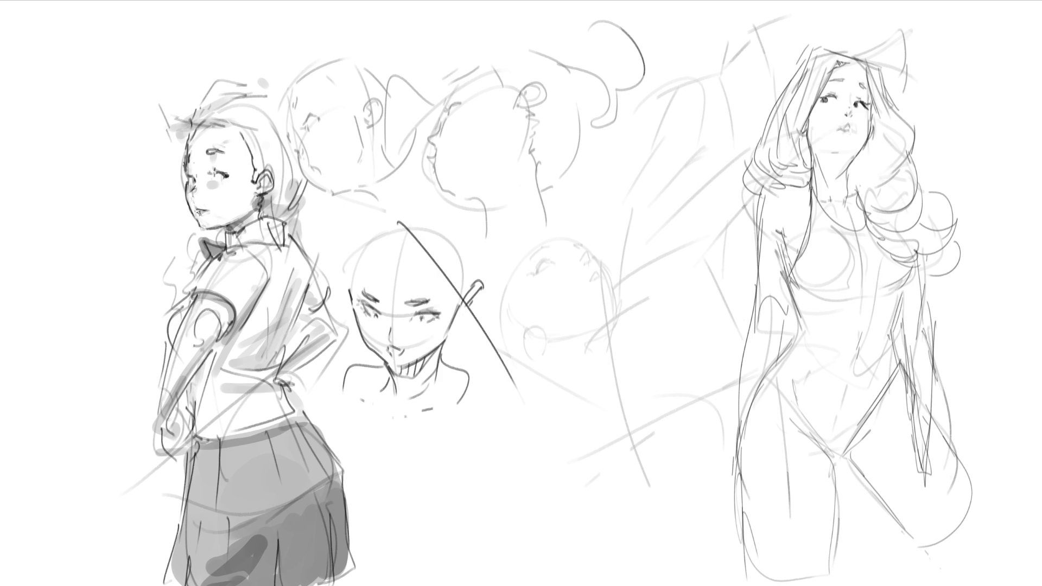
Outline the schoolgirl's ear, hairline and the back of her hair down to the neck
left_click_drag(275, 169, 278, 187)
mouse_move(193, 119)
left_mouse_down()
mouse_move(224, 71)
mouse_move(288, 70)
left_mouse_up()
mouse_move(270, 104)
left_mouse_down()
mouse_move(298, 90)
mouse_move(300, 115)
left_mouse_up()
left_click_drag(307, 112, 313, 123)
mouse_move(317, 170)
left_mouse_down()
mouse_move(318, 214)
mouse_move(299, 230)
left_mouse_up()
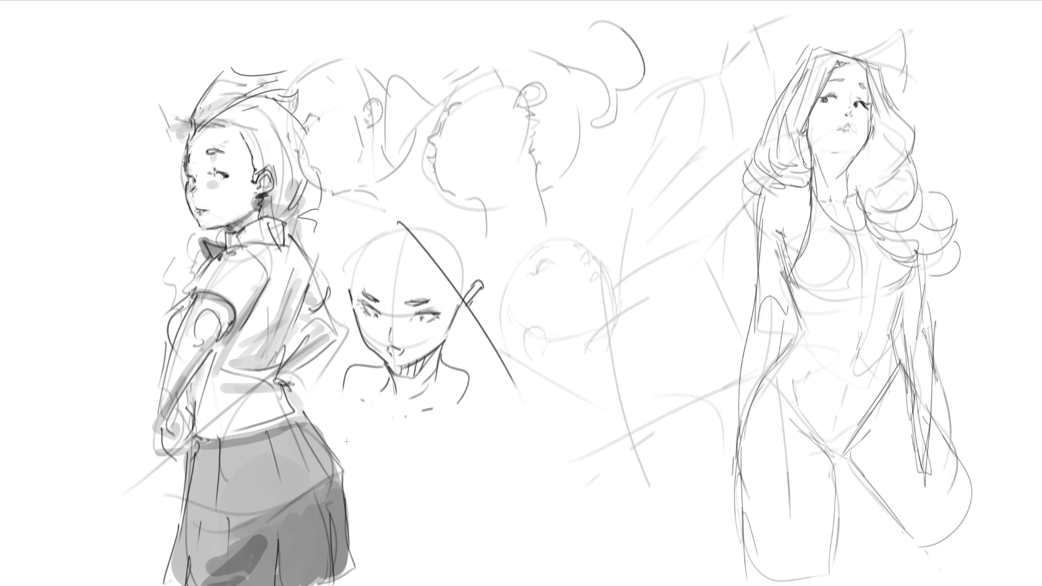
Outline the left side of the schoolgirl's hair and add neck and collar strokes
left_click_drag(195, 130, 159, 181)
left_click_drag(194, 129, 161, 185)
left_click_drag(183, 138, 178, 177)
mouse_move(229, 223)
left_mouse_down()
mouse_move(238, 234)
mouse_move(223, 239)
left_mouse_up()
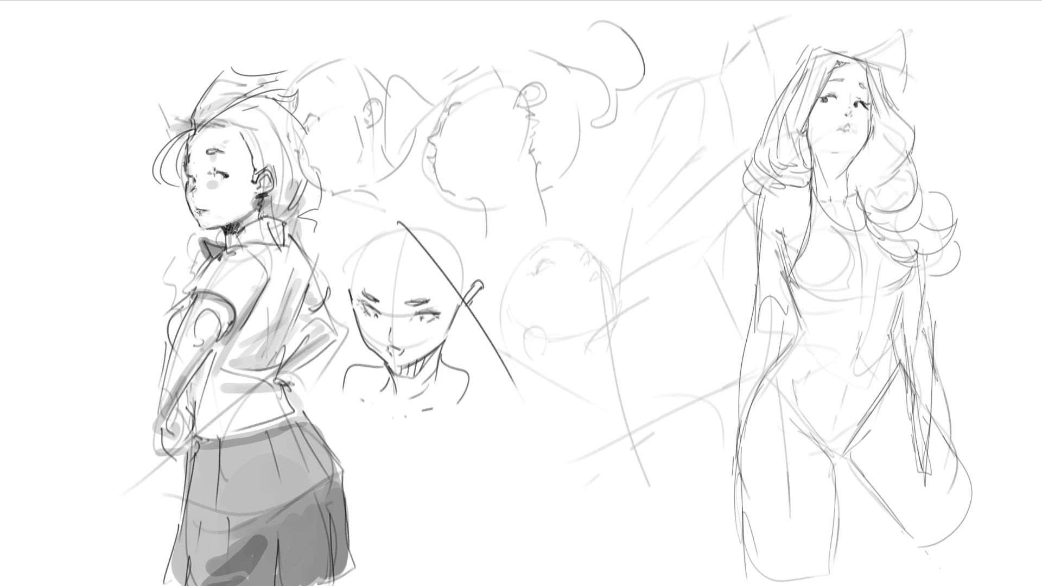
Ink the schoolgirl's neck, collar edges, shirt fold and shirt right edge, undoing stray folds
mouse_move(237, 210)
left_mouse_down()
mouse_move(235, 234)
mouse_move(245, 222)
mouse_move(225, 244)
mouse_move(204, 242)
mouse_move(223, 261)
left_mouse_up()
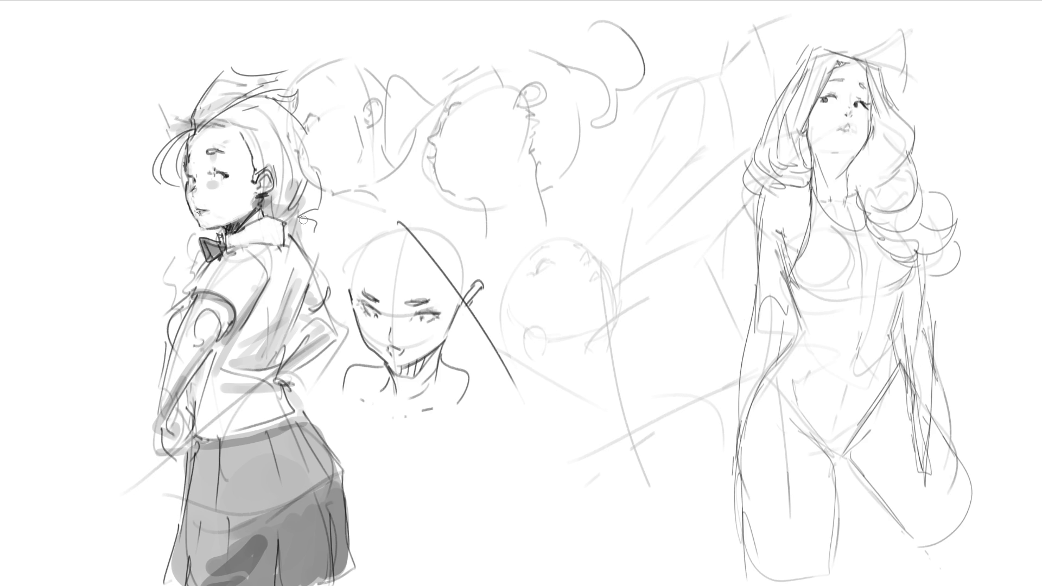
mouse_move(266, 213)
left_mouse_down()
mouse_move(290, 228)
mouse_move(285, 242)
mouse_move(286, 220)
mouse_move(290, 241)
mouse_move(265, 242)
left_mouse_up()
left_click_drag(296, 315, 257, 339)
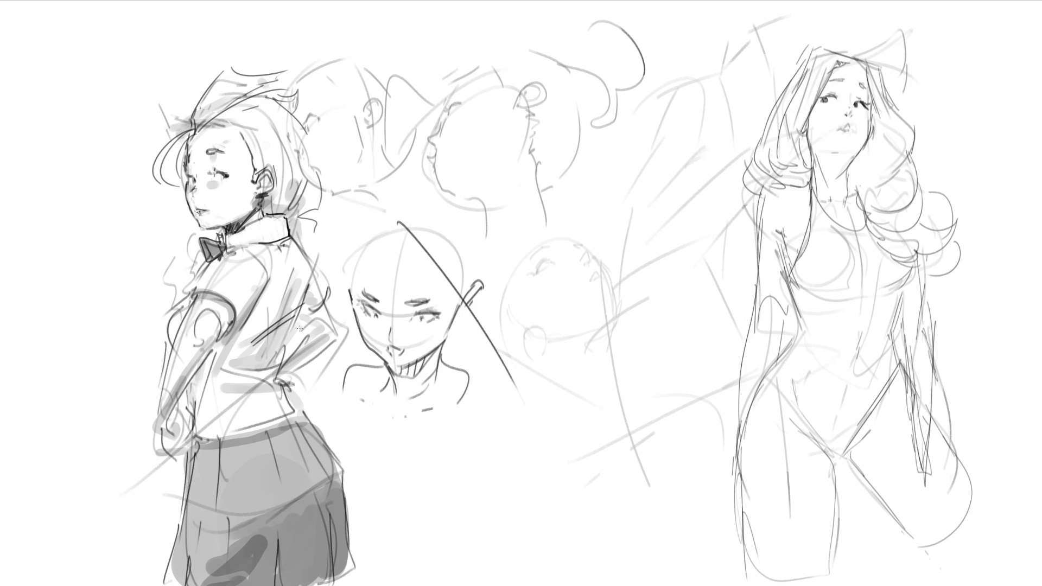
key("ctrl+z")
key("ctrl+z")
left_click_drag(271, 285, 239, 329)
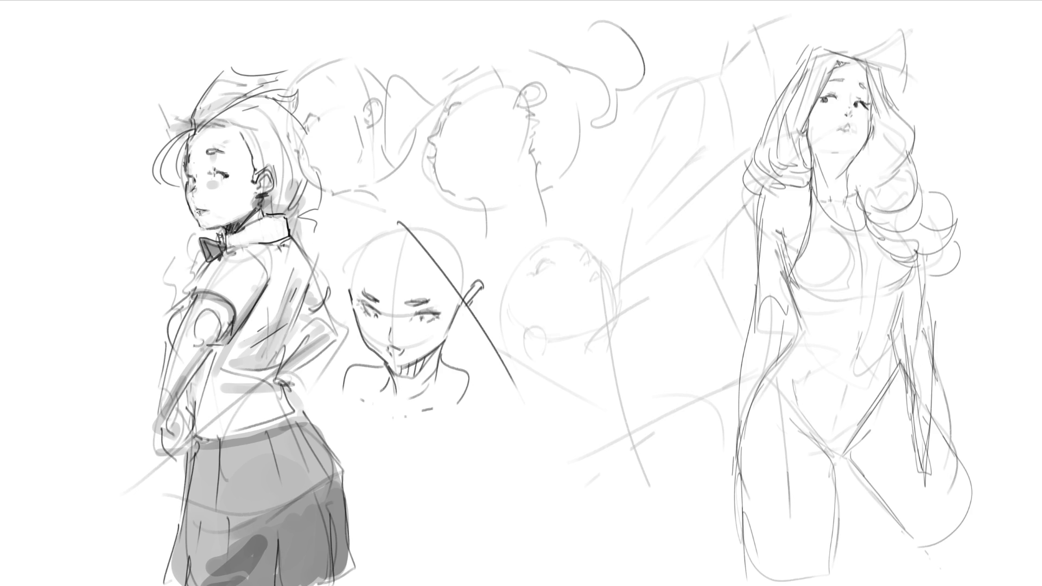
mouse_move(196, 294)
left_mouse_down()
mouse_move(187, 298)
mouse_move(196, 301)
left_mouse_up()
left_click_drag(295, 238, 336, 329)
Draw the hips and skirt waistline, then clean up shading under the chin and beside the shoulder
mouse_move(186, 400)
left_mouse_down()
mouse_move(193, 424)
mouse_move(220, 430)
mouse_move(313, 411)
mouse_move(209, 442)
left_mouse_up()
left_click_drag(300, 418, 268, 428)
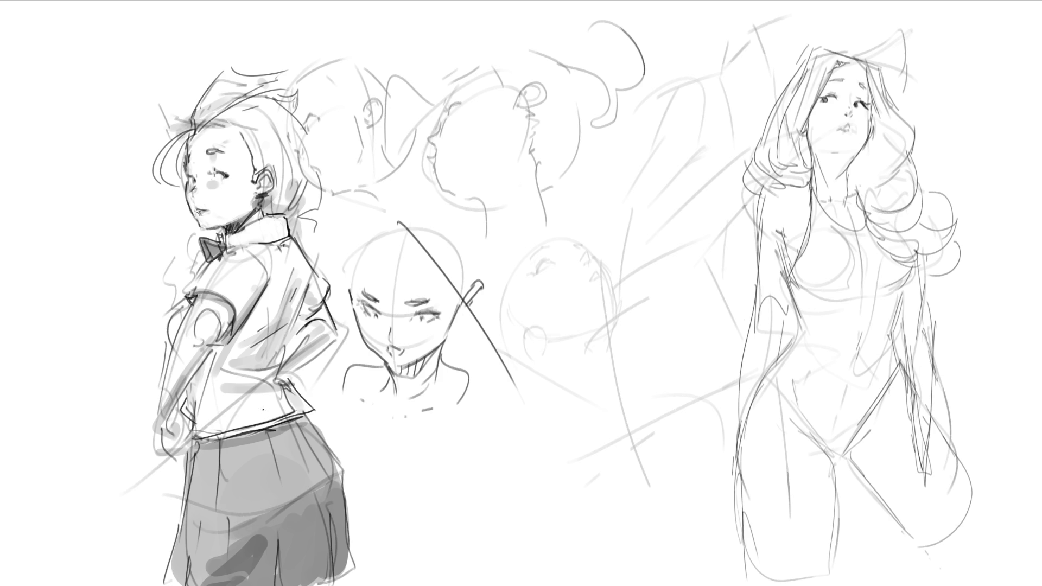
left_click_drag(226, 242, 285, 236)
left_click_drag(228, 235, 275, 221)
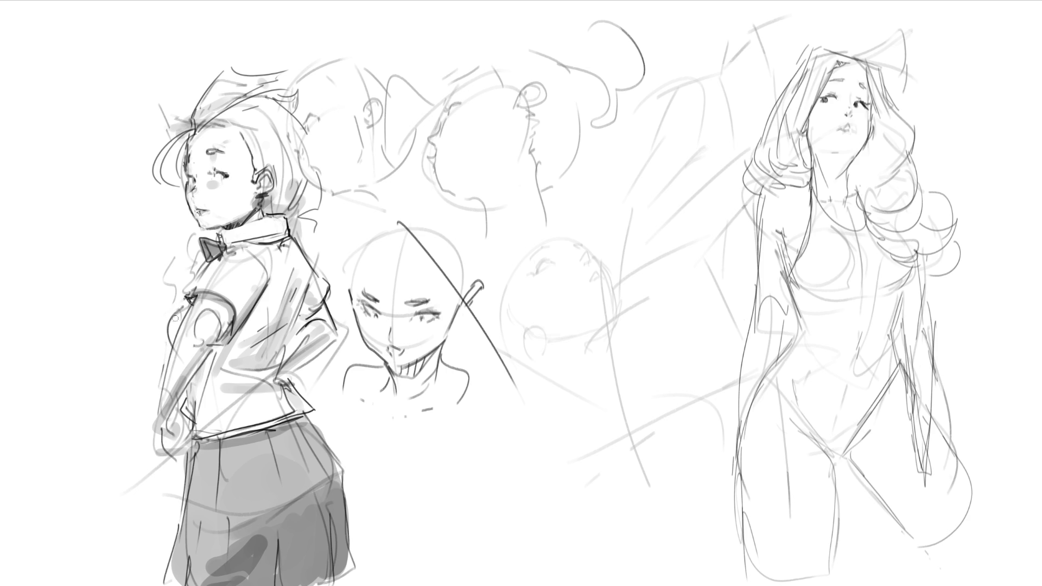
left_click_drag(171, 277, 195, 269)
Erase the diagonal line and the central head's old chin, mouth and jaw strokes
left_click_drag(462, 273, 461, 360)
left_click_drag(475, 295, 482, 376)
mouse_move(374, 356)
left_mouse_down()
mouse_move(383, 366)
mouse_move(440, 326)
left_mouse_up()
left_click_drag(468, 286, 448, 370)
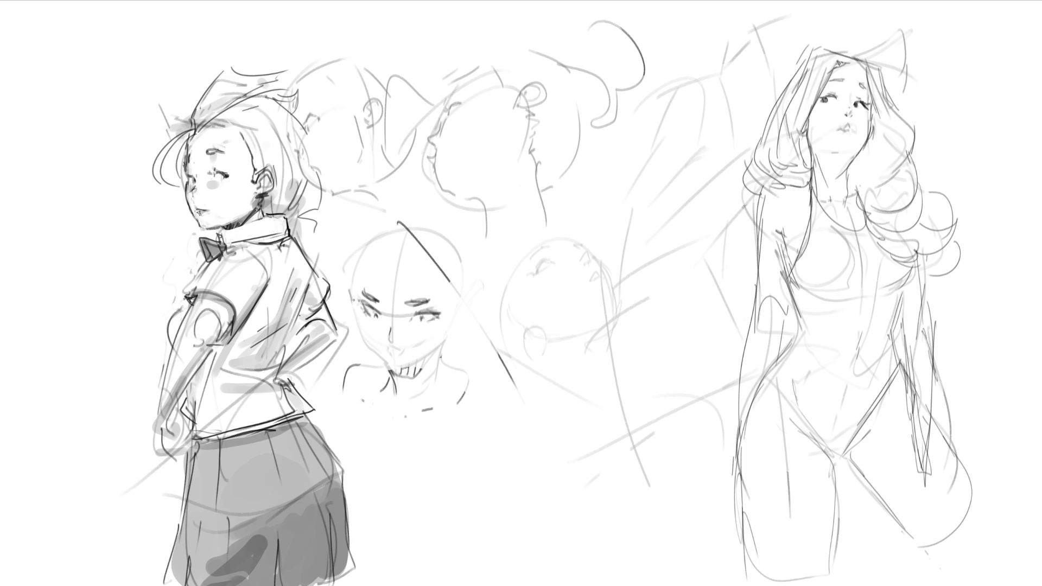
Draw the central head's jawline, chin and face sides, undoing a failed edge and nose
left_click_drag(350, 291, 357, 306)
key("ctrl+z")
left_click_drag(350, 287, 387, 366)
left_click_drag(387, 366, 448, 330)
mouse_move(461, 287)
left_mouse_down()
mouse_move(454, 336)
mouse_move(457, 306)
mouse_move(459, 320)
left_mouse_up()
left_click_drag(468, 280, 463, 309)
left_click_drag(360, 265, 356, 288)
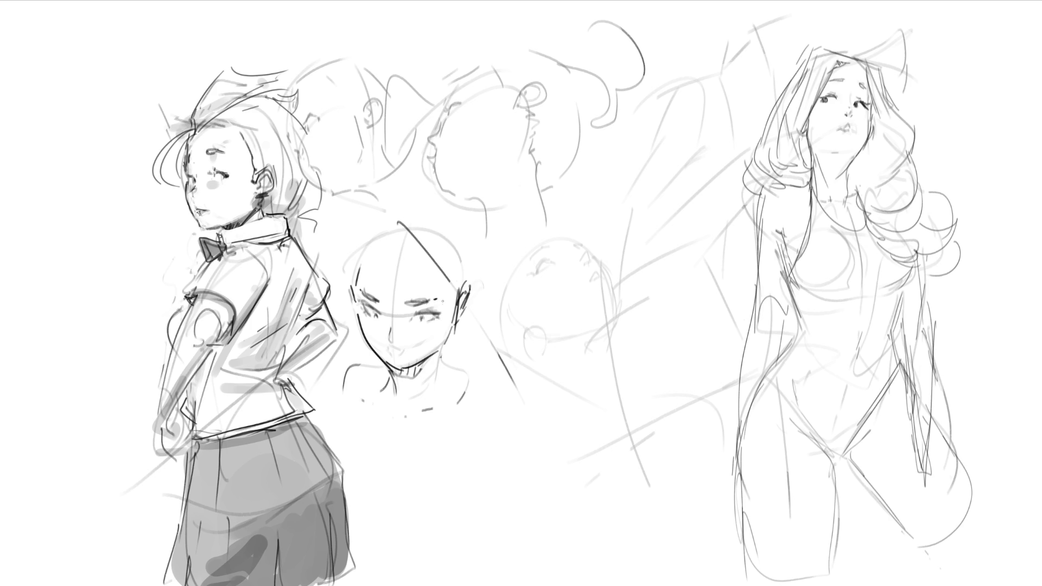
left_click_drag(445, 300, 448, 340)
left_click_drag(467, 278, 457, 314)
left_click_drag(390, 328, 394, 342)
key("ctrl+z")
key("ctrl+z")
key("ctrl+z")
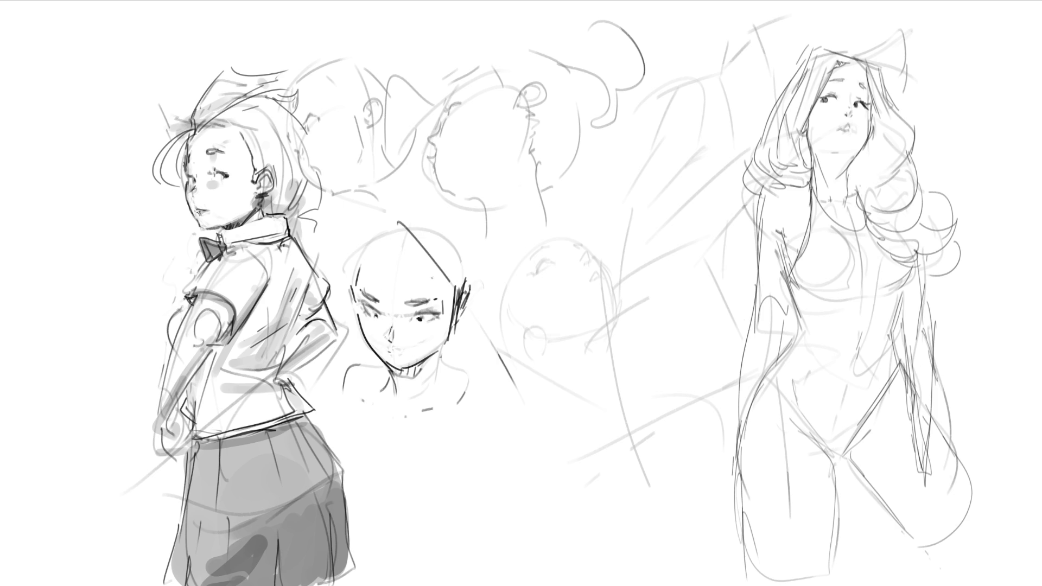
Draw the central girl's eyes, eyebrow, hairline and hair outline, undoing trial strokes
left_click_drag(366, 308, 437, 323)
left_click_drag(373, 312, 397, 354)
key("ctrl+z")
left_click_drag(402, 302, 418, 301)
left_click_drag(350, 287, 443, 300)
key("ctrl+z")
mouse_move(358, 273)
left_mouse_down()
mouse_move(384, 249)
mouse_move(419, 257)
mouse_move(449, 295)
left_mouse_up()
left_click_drag(405, 265, 436, 250)
mouse_move(361, 260)
left_mouse_down()
mouse_move(404, 205)
mouse_move(475, 263)
mouse_move(469, 296)
left_mouse_up()
mouse_move(462, 237)
left_mouse_down()
mouse_move(461, 322)
mouse_move(456, 282)
left_mouse_up()
Add the central girl's right hair and jaw strokes, neck and both shoulders
left_click_drag(464, 339, 468, 354)
left_click_drag(462, 316, 400, 430)
left_click_drag(445, 336, 425, 436)
mouse_move(384, 371)
left_mouse_down()
mouse_move(388, 405)
mouse_move(441, 448)
mouse_move(468, 376)
mouse_move(490, 454)
left_mouse_up()
left_click_drag(391, 413, 378, 445)
left_click_drag(383, 382, 356, 413)
left_click_drag(359, 399, 353, 431)
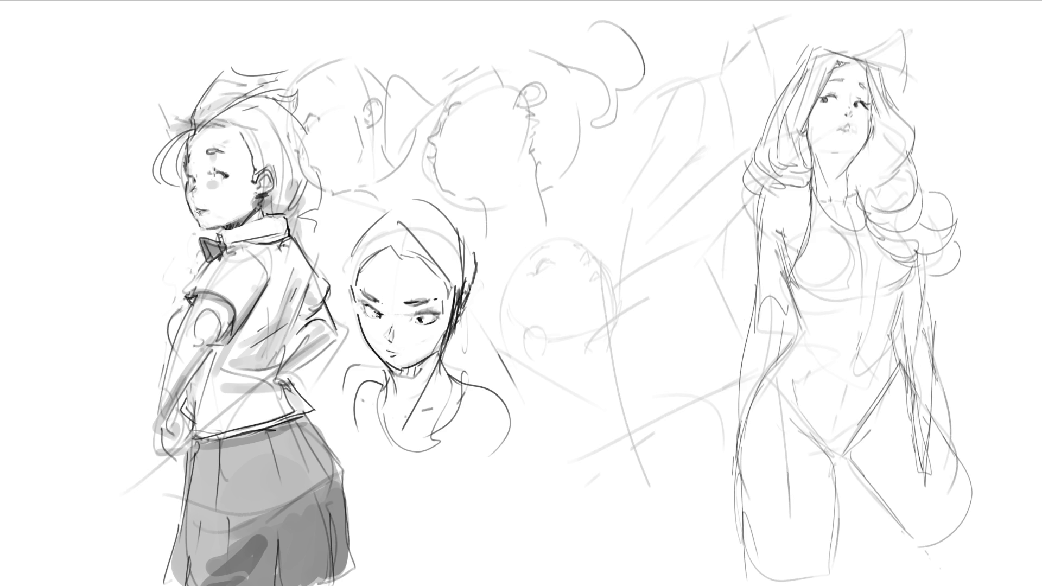
Darken the middle face's eyes, undo a pupil mark, then begin erasing its features
left_click_drag(378, 315, 382, 313)
mouse_move(410, 316)
left_mouse_down()
mouse_move(434, 312)
mouse_move(383, 317)
mouse_move(425, 322)
left_mouse_up()
key("ctrl+z")
mouse_move(424, 391)
left_mouse_down()
mouse_move(419, 288)
mouse_move(395, 363)
left_mouse_up()
Erase the middle face's features and neck, then darken the swimsuit girl's eyebrow and hairline
left_click_drag(387, 245, 389, 431)
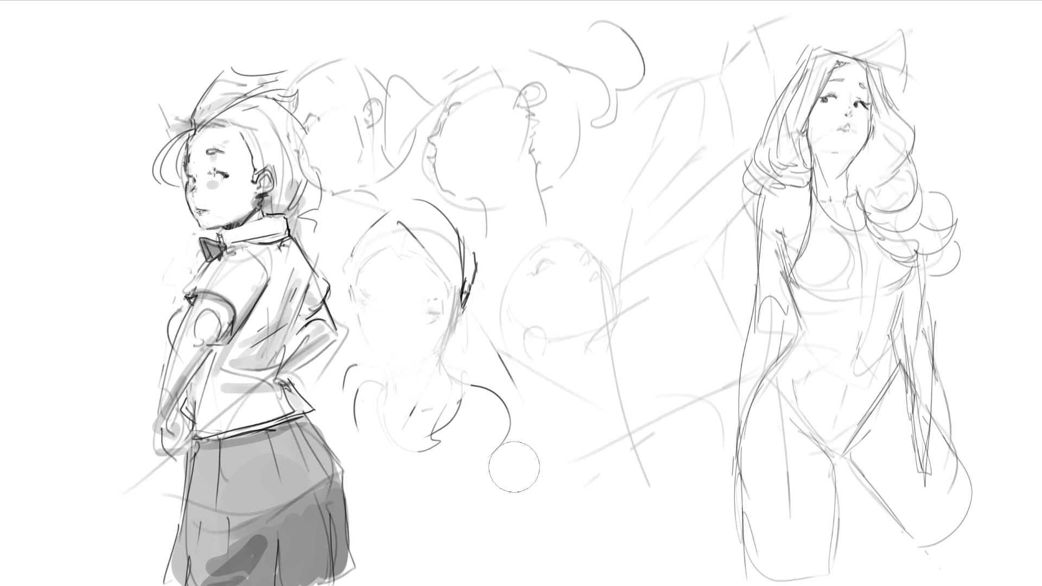
key("bracketleft")
key("bracketleft")
key("bracketleft")
mouse_move(828, 82)
left_mouse_down()
mouse_move(844, 78)
mouse_move(869, 107)
mouse_move(867, 91)
mouse_move(830, 71)
mouse_move(867, 76)
mouse_move(871, 60)
mouse_move(876, 76)
left_mouse_up()
left_click_drag(889, 110, 886, 134)
Trace and darken the swimsuit girl's hair edge from the top down toward the shoulder
left_click_drag(868, 54, 889, 109)
key("ctrl+z")
left_click_drag(868, 57, 889, 116)
mouse_move(868, 68)
left_mouse_down()
mouse_move(889, 122)
mouse_move(919, 122)
left_mouse_up()
mouse_move(869, 64)
left_mouse_down()
mouse_move(903, 114)
mouse_move(912, 155)
mouse_move(887, 171)
left_mouse_up()
left_click_drag(873, 110, 900, 146)
left_click_drag(900, 146, 888, 168)
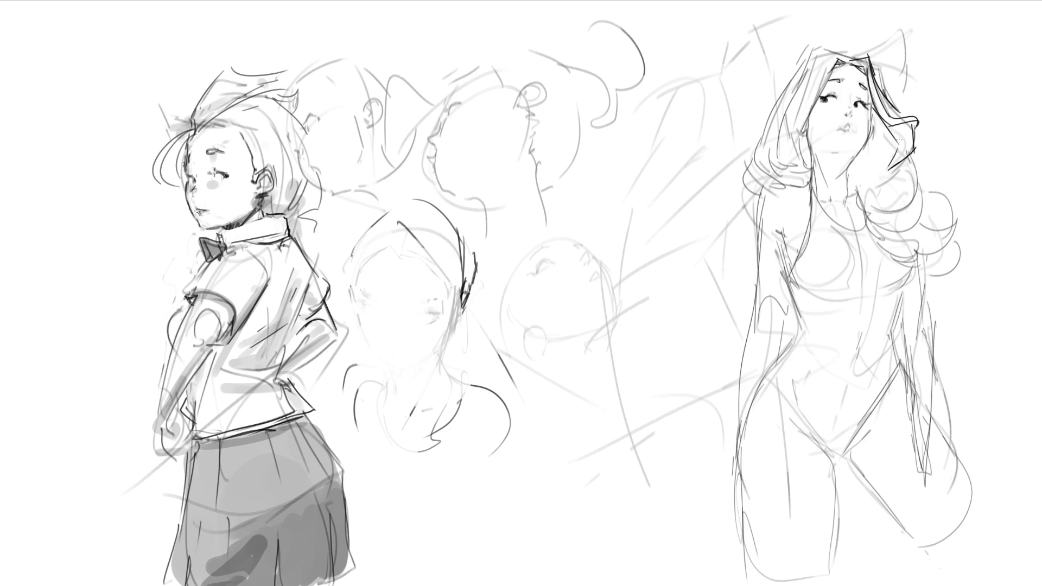
left_click_drag(871, 108, 882, 179)
left_click_drag(870, 136, 888, 195)
Draw the swimsuit girl's neck and hatch the hair beside her neck and face
mouse_move(853, 178)
left_mouse_down()
mouse_move(867, 195)
mouse_move(860, 153)
mouse_move(863, 171)
left_mouse_up()
left_click_drag(883, 117, 883, 174)
left_click_drag(878, 177, 863, 183)
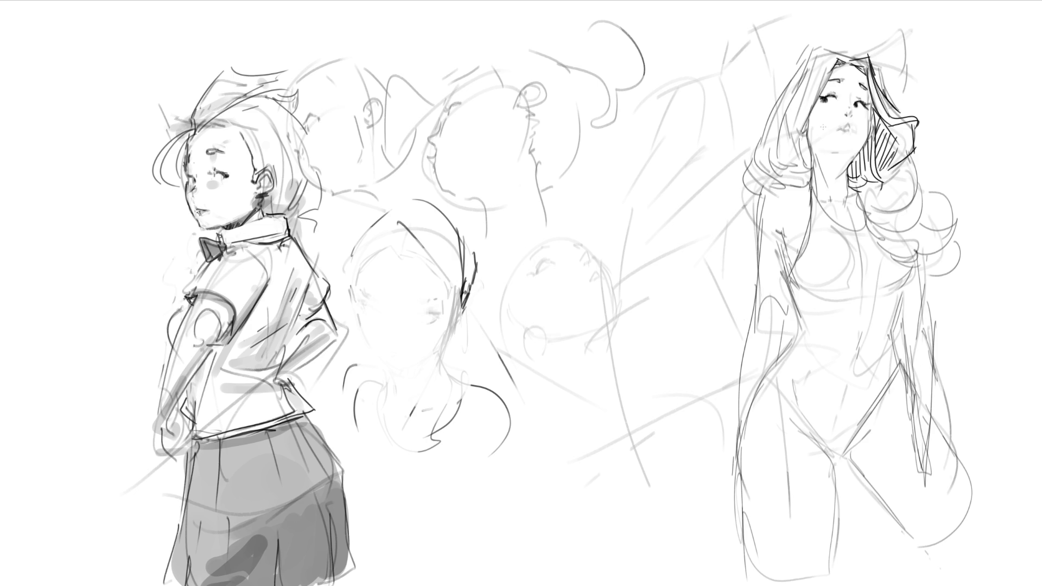
left_click_drag(810, 136, 803, 168)
left_click_drag(811, 132, 804, 163)
mouse_move(828, 152)
left_mouse_down()
mouse_move(841, 154)
mouse_move(830, 171)
mouse_move(848, 176)
left_mouse_up()
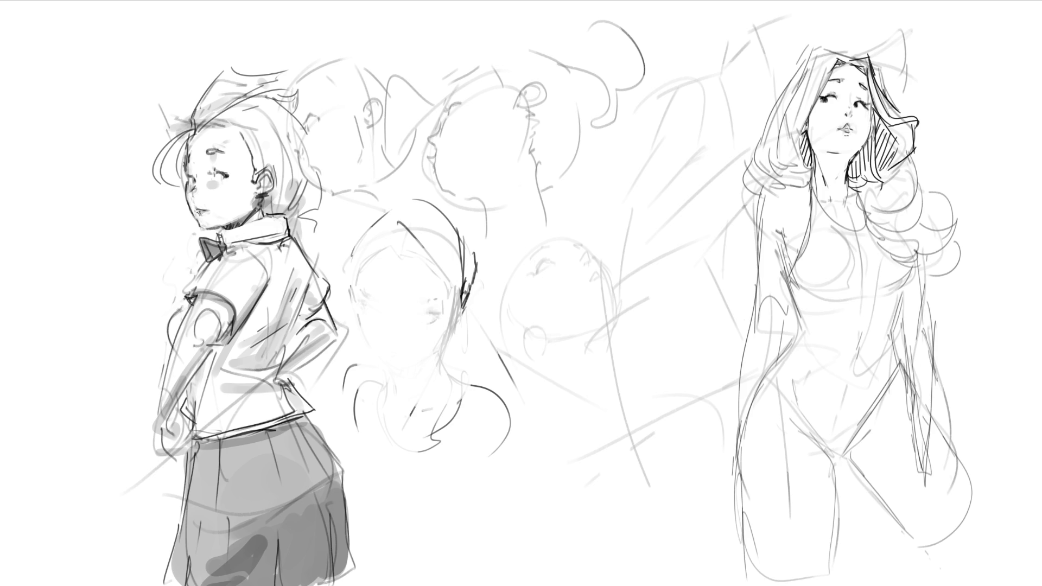
Outline the swimsuit girl's hair top, left side and right-side curls with their shadow
mouse_move(825, 54)
left_mouse_down()
mouse_move(844, 46)
mouse_move(792, 118)
mouse_move(785, 136)
mouse_move(794, 137)
mouse_move(785, 79)
mouse_move(741, 181)
mouse_move(784, 172)
mouse_move(796, 188)
left_mouse_up()
mouse_move(798, 135)
left_mouse_down()
mouse_move(821, 173)
mouse_move(801, 193)
left_mouse_up()
left_click_drag(885, 186, 867, 199)
mouse_move(909, 152)
left_mouse_down()
mouse_move(921, 227)
mouse_move(961, 218)
mouse_move(925, 240)
left_mouse_up()
left_click_drag(965, 232, 963, 241)
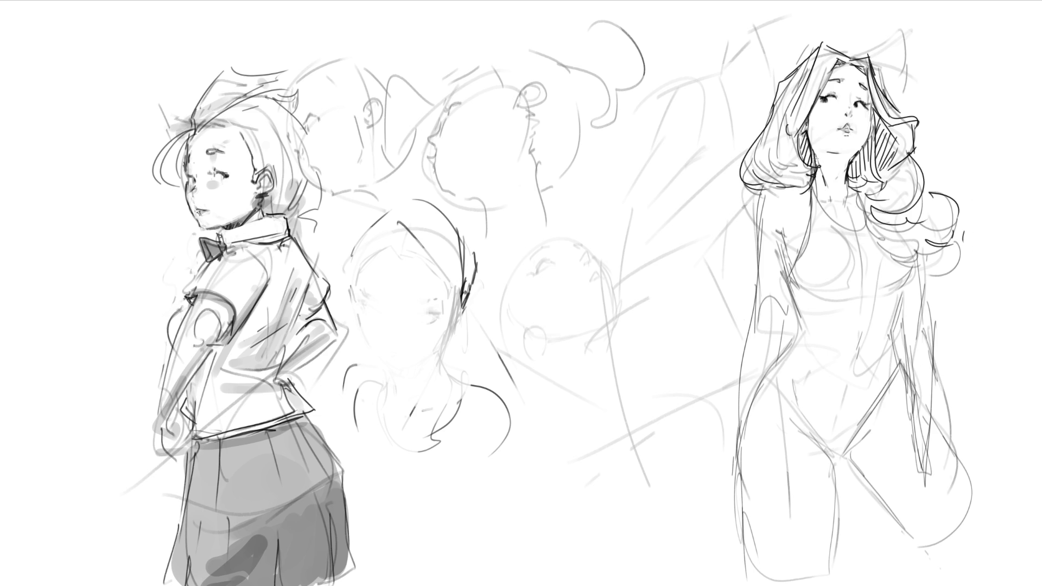
Draw the swimsuit girl's neck, shoulder, collar and left arm outline
mouse_move(810, 186)
left_mouse_down()
mouse_move(793, 259)
mouse_move(844, 232)
mouse_move(874, 233)
left_mouse_up()
left_click_drag(812, 193, 855, 208)
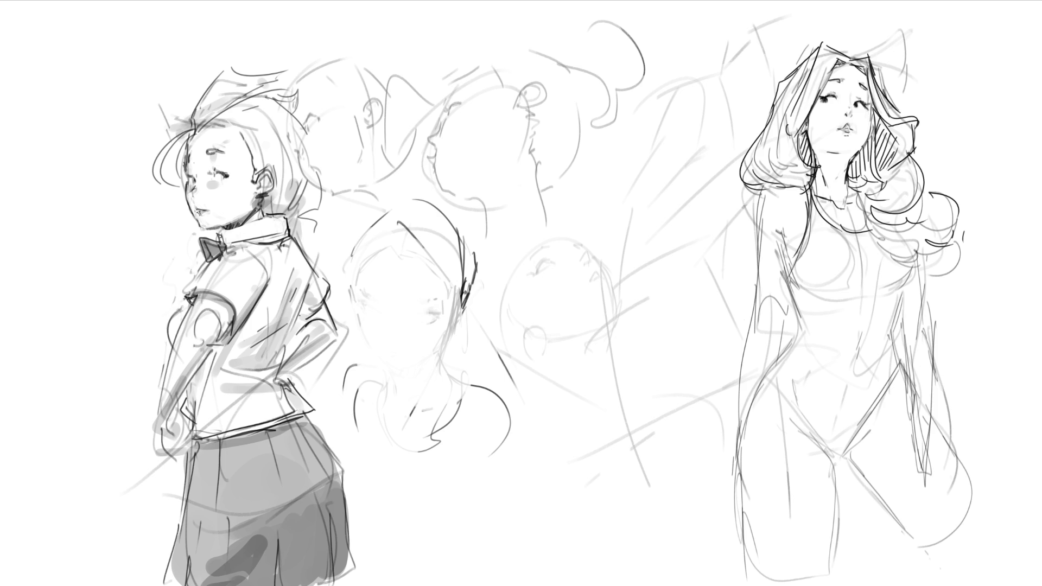
left_click_drag(763, 189, 757, 250)
Draw the swimsuit neckline, left torso contour and left hip line, redrawing the hip after undos
left_click_drag(842, 228, 864, 211)
mouse_move(787, 284)
left_mouse_down()
mouse_move(794, 335)
mouse_move(808, 343)
mouse_move(794, 336)
mouse_move(763, 372)
left_mouse_up()
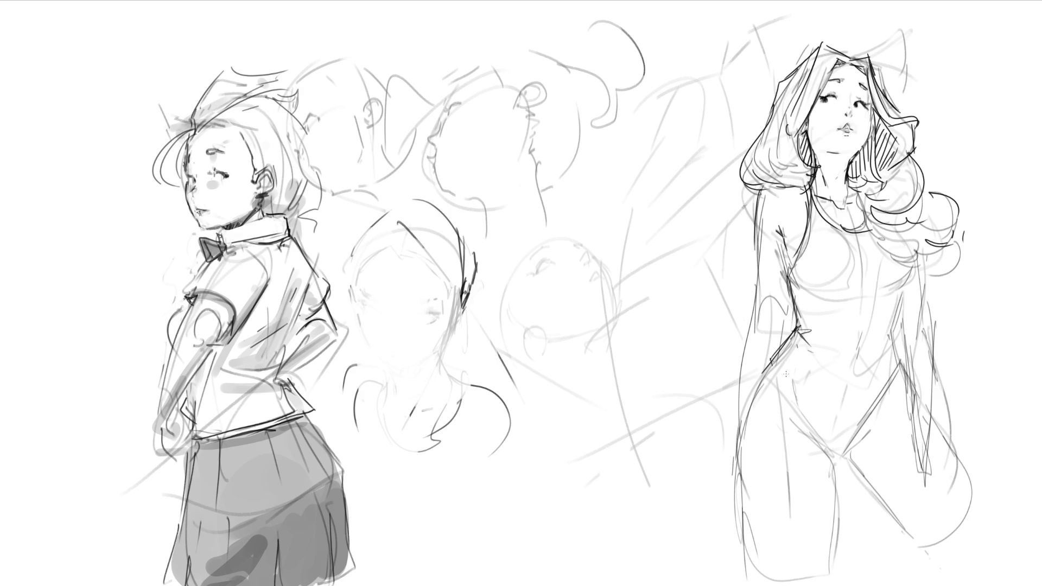
left_click_drag(767, 357, 825, 450)
key("ctrl+z")
left_click_drag(770, 358, 833, 447)
key("ctrl+z")
mouse_move(773, 365)
left_mouse_down()
mouse_move(831, 457)
mouse_move(844, 455)
mouse_move(896, 373)
left_mouse_up()
Darken both sides of the hip V and draw the inner thigh curve, undoing a stray stroke
mouse_move(848, 458)
left_mouse_down()
mouse_move(899, 371)
mouse_move(891, 336)
mouse_move(883, 341)
mouse_move(900, 304)
left_mouse_up()
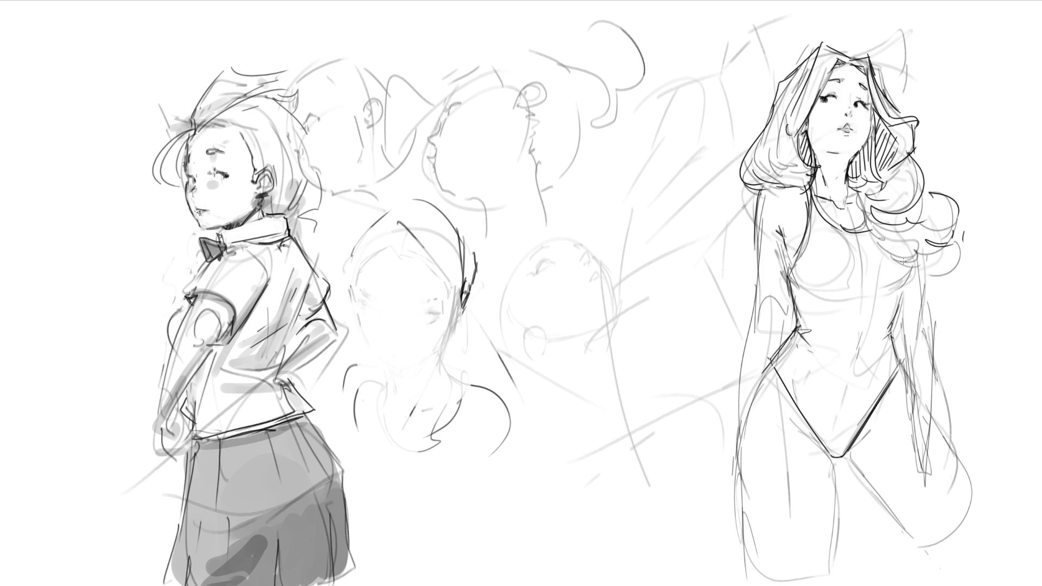
left_click_drag(817, 442, 831, 457)
left_click_drag(826, 452, 830, 538)
left_click_drag(784, 382, 792, 395)
key("ctrl+z")
Redraw the swimsuit girl's outer and inner thigh lines and the crotch point
mouse_move(777, 356)
left_mouse_down()
mouse_move(736, 440)
mouse_move(735, 467)
mouse_move(781, 574)
left_mouse_up()
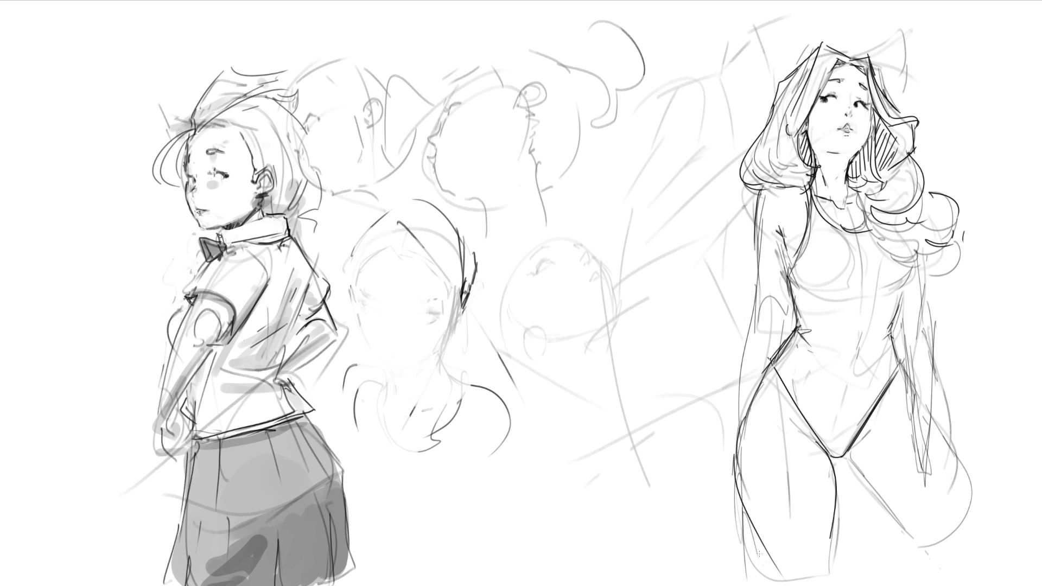
key("ctrl+z")
left_click_drag(731, 463, 774, 585)
left_click_drag(828, 541, 827, 584)
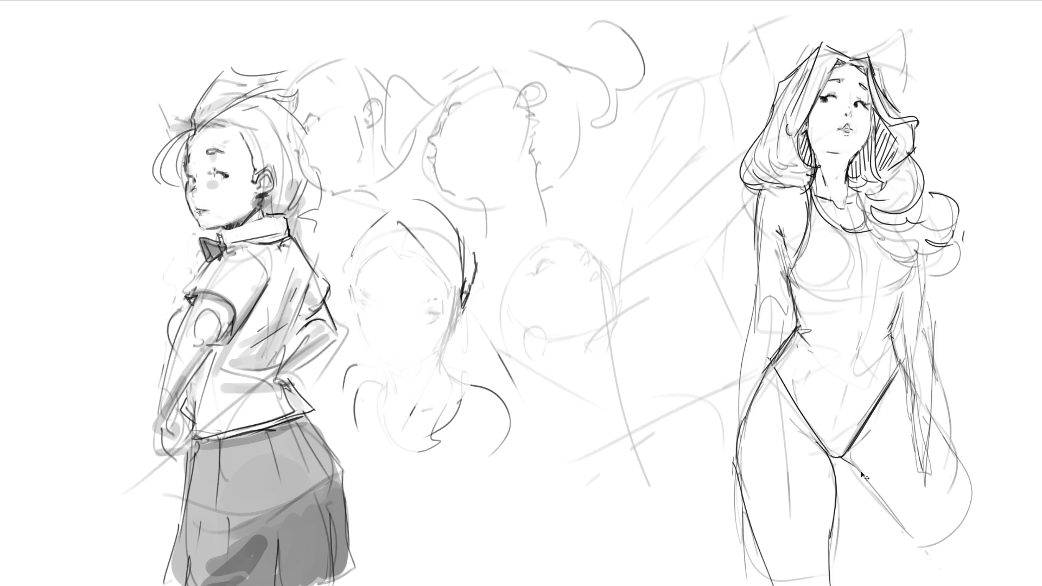
left_click_drag(837, 458, 916, 542)
Try a curve beside the thigh, then outline the hand and fingers beside her hip
left_click_drag(934, 431, 986, 542)
key("ctrl+z")
left_click_drag(935, 431, 986, 542)
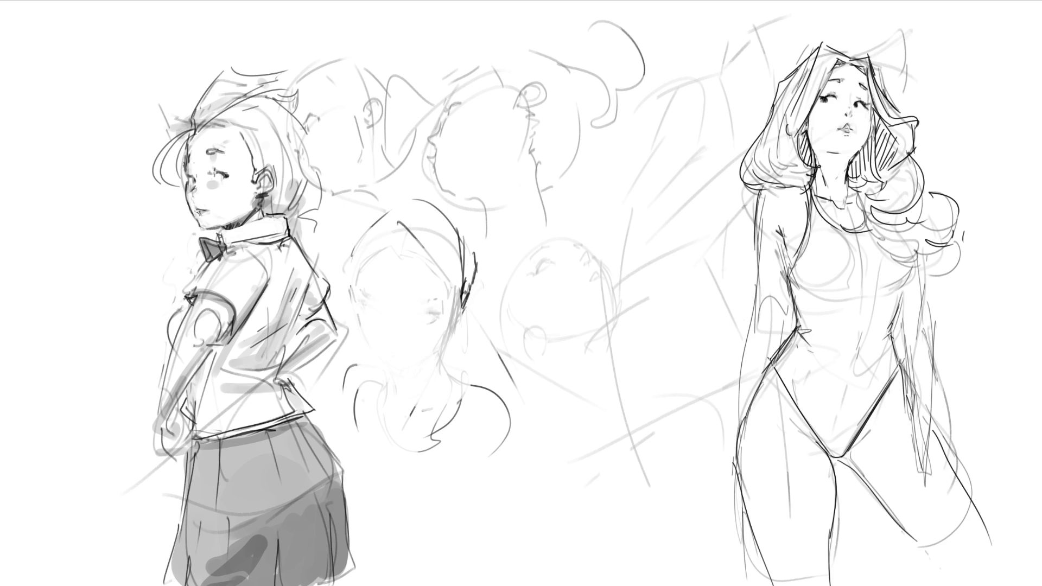
key("ctrl+z")
left_click_drag(934, 440, 989, 558)
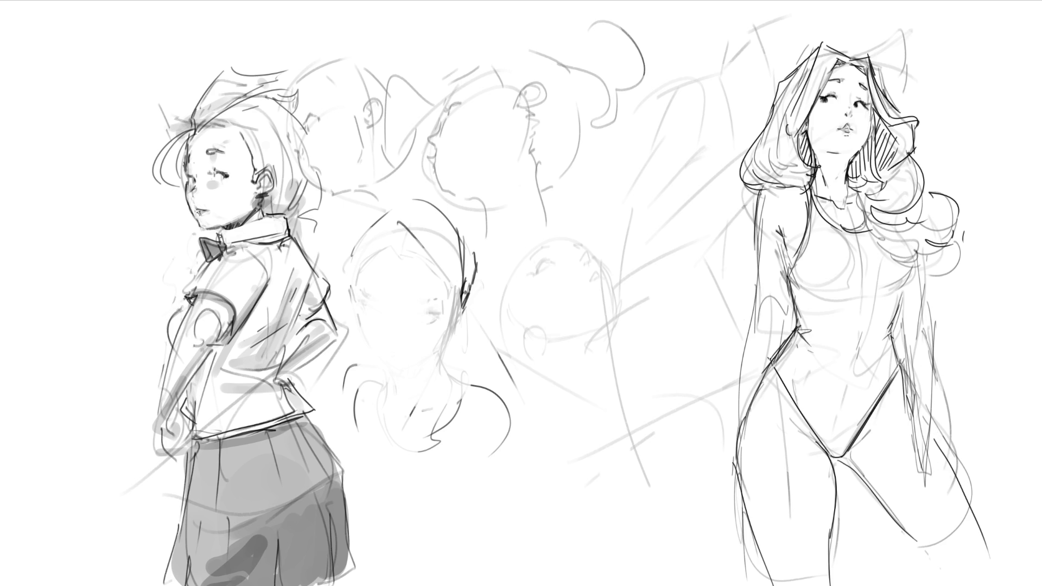
mouse_move(914, 391)
left_mouse_down()
mouse_move(934, 410)
mouse_move(930, 446)
left_mouse_up()
mouse_move(912, 400)
left_mouse_down()
mouse_move(897, 434)
mouse_move(927, 476)
left_mouse_up()
left_click_drag(921, 471, 912, 486)
left_click_drag(929, 449, 932, 480)
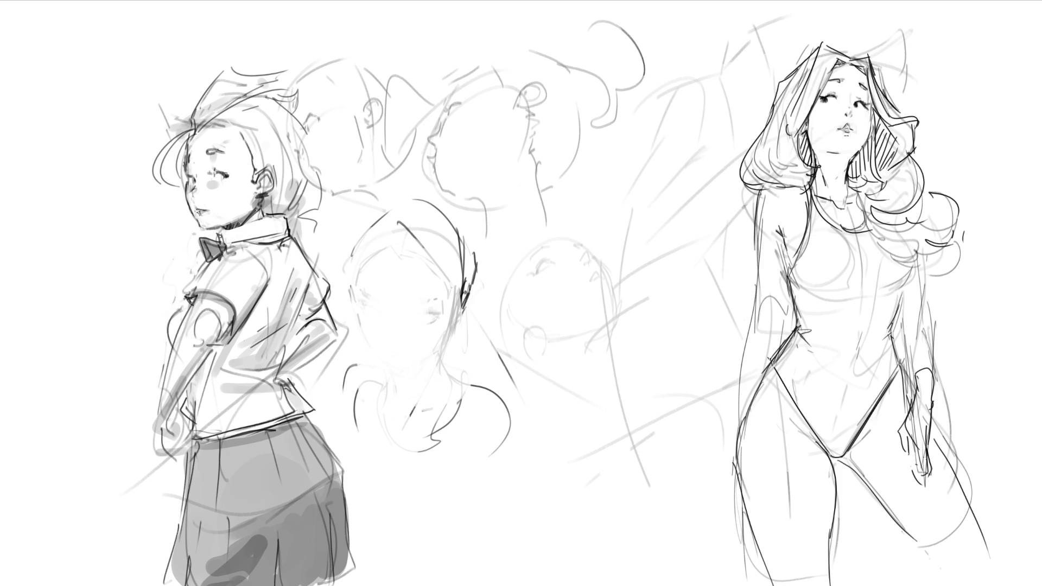
Draw the arm contour down to the hand, redrawing it with an upper-arm stroke
mouse_move(903, 304)
left_mouse_down()
mouse_move(910, 358)
mouse_move(907, 310)
mouse_move(936, 389)
left_mouse_up()
key("ctrl+z")
mouse_move(928, 285)
left_mouse_down()
mouse_move(937, 380)
mouse_move(927, 288)
left_mouse_up()
left_click_drag(924, 251, 927, 292)
Sketch and refine the swimsuit girl's other arm and torso contour, undoing stray strokes
mouse_move(759, 236)
left_mouse_down()
mouse_move(760, 290)
mouse_move(773, 299)
left_mouse_up()
left_click_drag(786, 307, 791, 318)
mouse_move(757, 286)
left_mouse_down()
mouse_move(771, 361)
mouse_move(743, 403)
left_mouse_up()
key("ctrl+z")
left_click_drag(790, 322, 796, 331)
key("ctrl+z")
left_click_drag(754, 295, 755, 312)
mouse_move(756, 312)
left_mouse_down()
mouse_move(730, 481)
mouse_move(741, 495)
left_mouse_up()
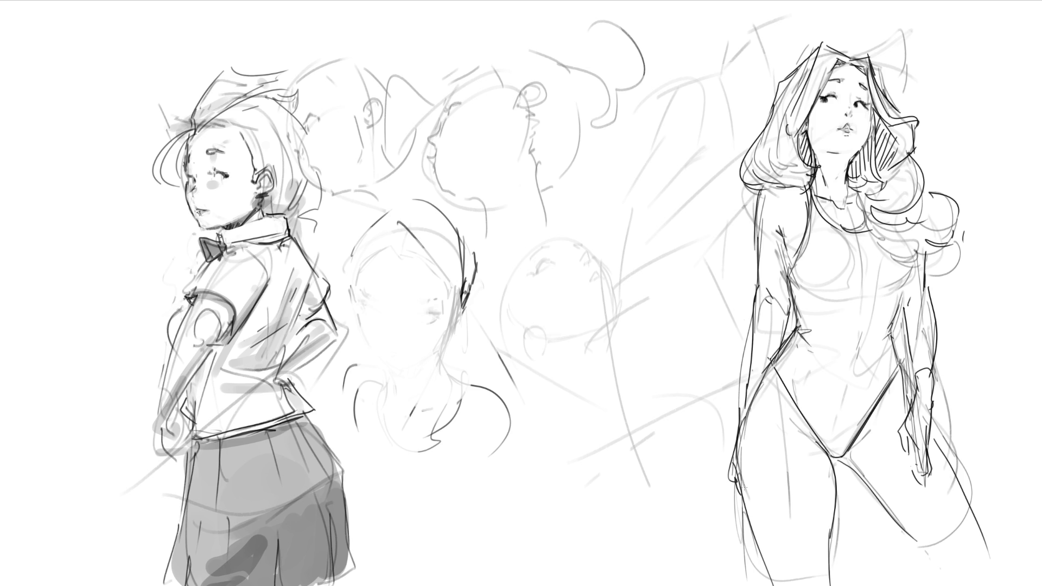
Redraw the swimsuit neckline and under-bust curves, undoing a stray chest line
left_click_drag(811, 230, 876, 231)
left_click_drag(795, 280, 909, 286)
key("ctrl+z")
key("ctrl+z")
left_click_drag(795, 308, 868, 312)
Darken the schoolgirl's ear, eye and eyebrow, add a collar crease and ink the skirt waistband
left_click_drag(265, 180, 270, 188)
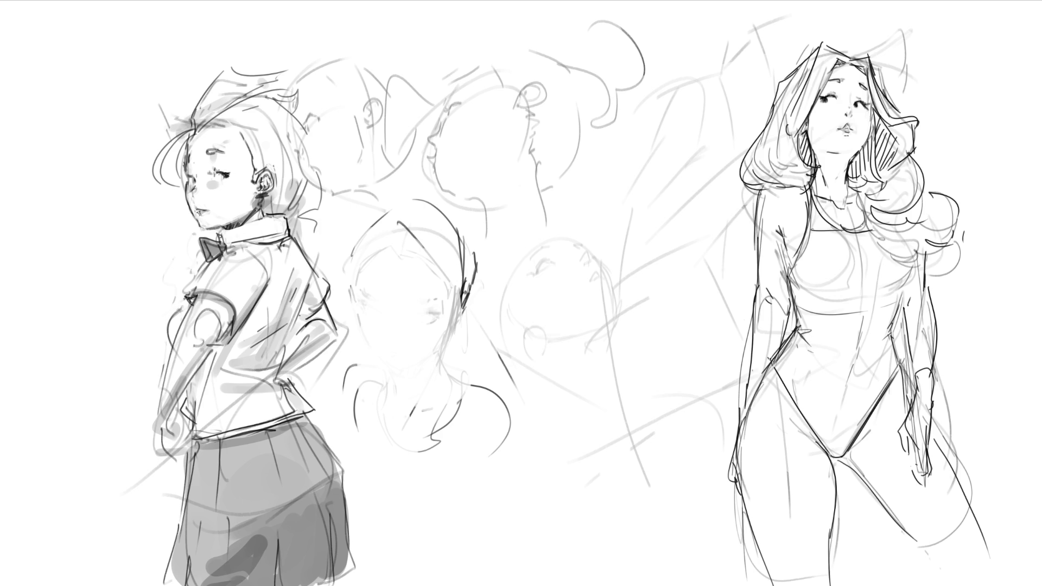
left_click_drag(222, 168, 229, 178)
left_click_drag(203, 155, 226, 149)
left_click_drag(226, 148, 237, 162)
mouse_move(215, 231)
left_mouse_down()
mouse_move(220, 244)
mouse_move(243, 219)
left_mouse_up()
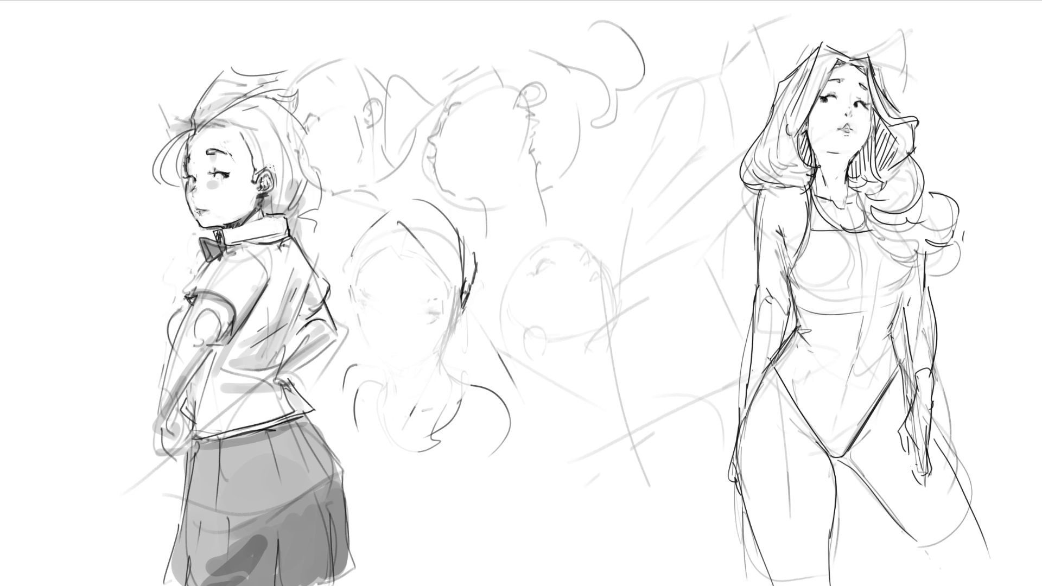
left_click_drag(204, 444, 348, 400)
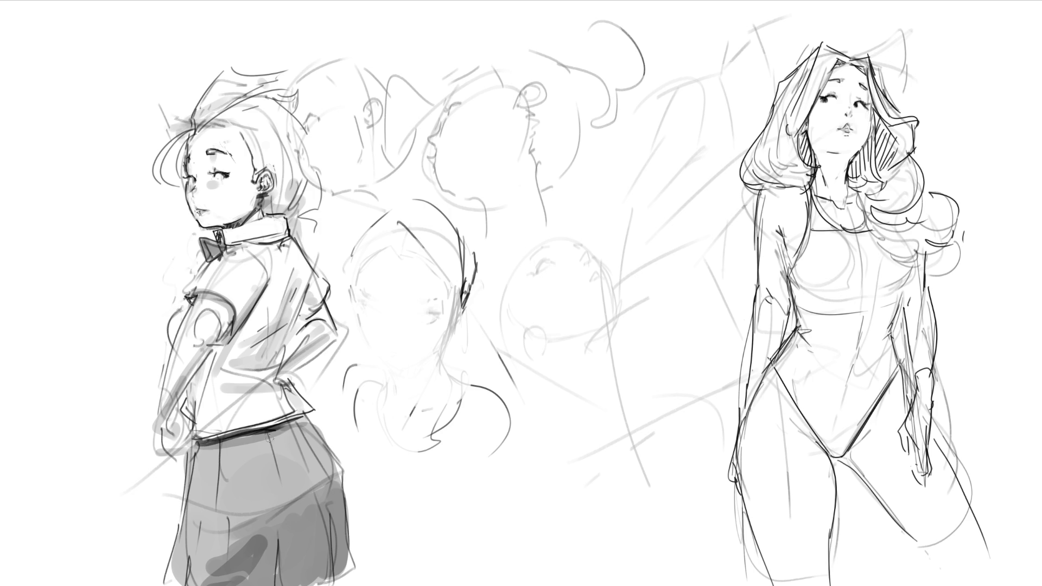
Ink the schoolgirl's skirt waistband and add pleat lines along the hem
mouse_move(211, 440)
left_mouse_down()
mouse_move(310, 412)
mouse_move(292, 430)
left_mouse_up()
left_click_drag(205, 449, 293, 427)
left_click_drag(277, 553, 277, 585)
left_click_drag(334, 548, 342, 585)
left_click_drag(191, 562, 188, 585)
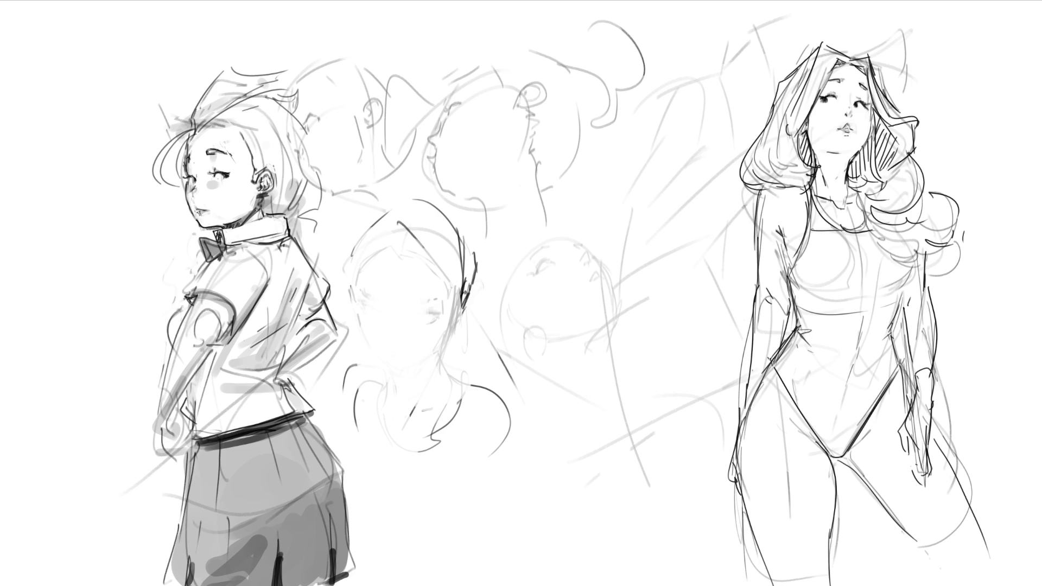
Darken the sleeve edge and ink the left arm down to the hand at the waist
mouse_move(185, 296)
left_mouse_down()
mouse_move(227, 302)
mouse_move(223, 339)
mouse_move(232, 326)
left_mouse_up()
mouse_move(234, 318)
left_mouse_down()
mouse_move(227, 302)
mouse_move(220, 345)
left_mouse_up()
left_click_drag(193, 298, 163, 403)
mouse_move(228, 332)
left_mouse_down()
mouse_move(158, 431)
mouse_move(176, 438)
mouse_move(173, 422)
left_mouse_up()
mouse_move(194, 414)
left_mouse_down()
mouse_move(176, 438)
mouse_move(178, 465)
left_mouse_up()
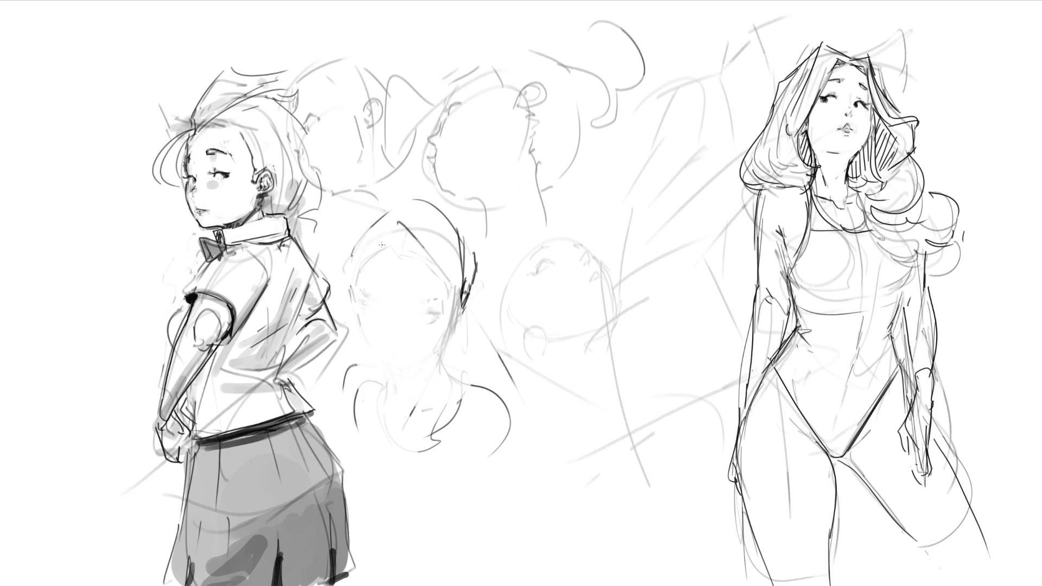
Ink the hip, elbow and back sleeve outlines, then begin fading the middle head sketches
mouse_move(297, 380)
left_mouse_down()
mouse_move(295, 394)
mouse_move(293, 382)
left_mouse_up()
left_click_drag(336, 332, 295, 373)
left_click_drag(307, 321, 282, 362)
left_click_drag(333, 337, 299, 373)
mouse_move(332, 298)
left_mouse_down()
mouse_move(327, 327)
mouse_move(298, 323)
mouse_move(329, 296)
left_mouse_up()
left_click_drag(320, 238, 293, 274)
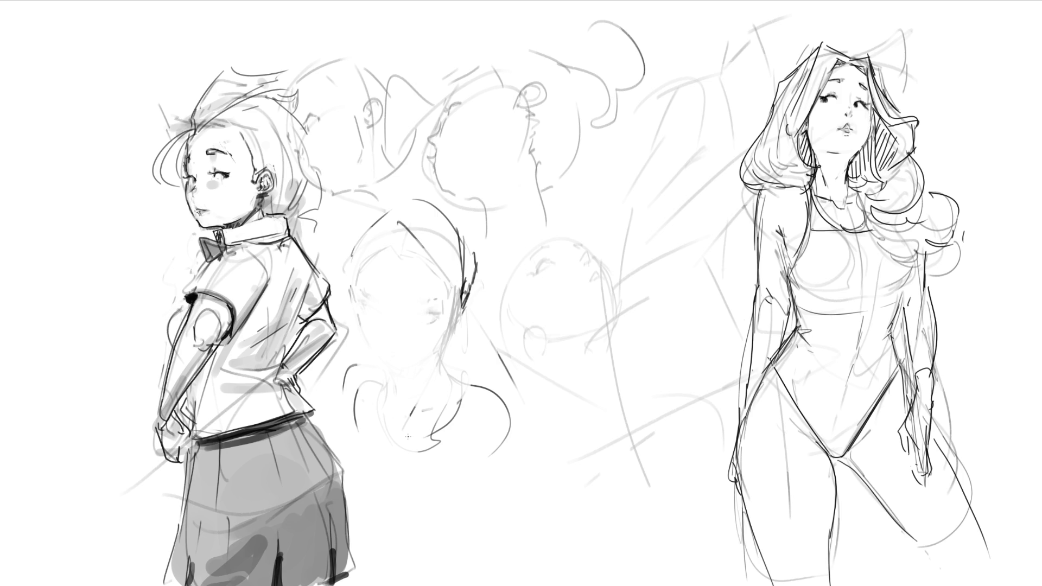
mouse_move(353, 290)
left_mouse_down()
mouse_move(384, 139)
mouse_move(528, 344)
mouse_move(465, 269)
mouse_move(500, 326)
mouse_move(419, 198)
mouse_move(526, 196)
mouse_move(496, 58)
mouse_move(459, 179)
mouse_move(407, 98)
left_mouse_up()
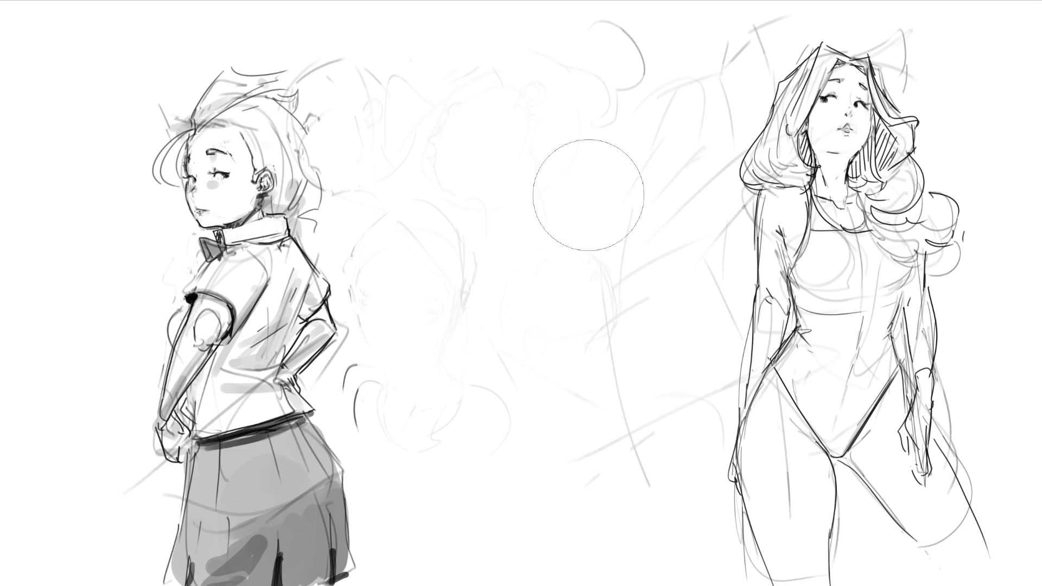
Shrink the brush and start lassoing around the schoolgirl's head
key("b")
left_click_drag(432, 139, 219, 241)
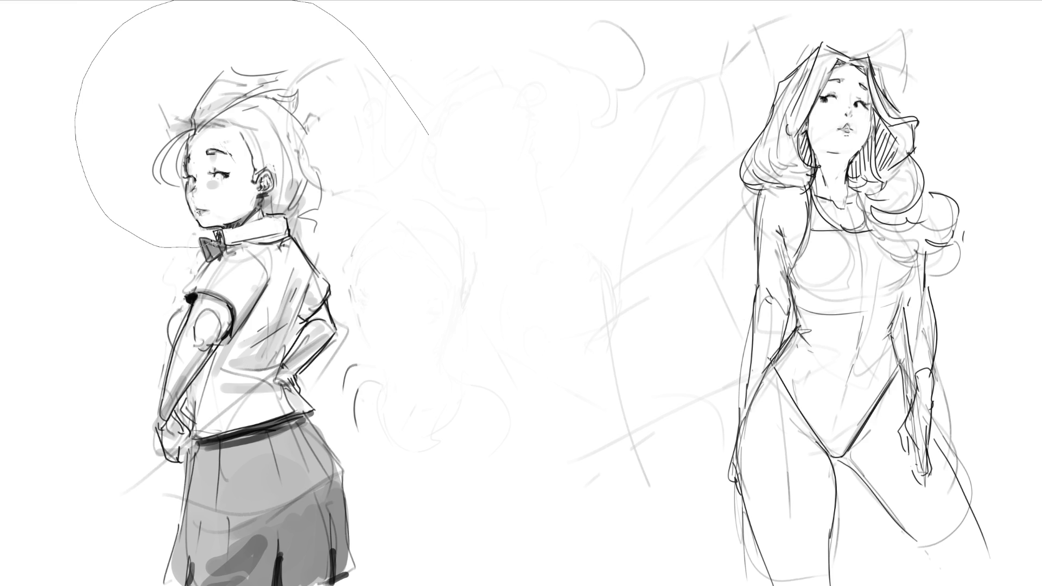
Lasso the schoolgirl's head, scale it down slightly with free transform, deselect and mark the neck
left_click_drag(214, 243, 325, 217)
left_click_drag(232, 231, 298, 215)
key("ctrl+t")
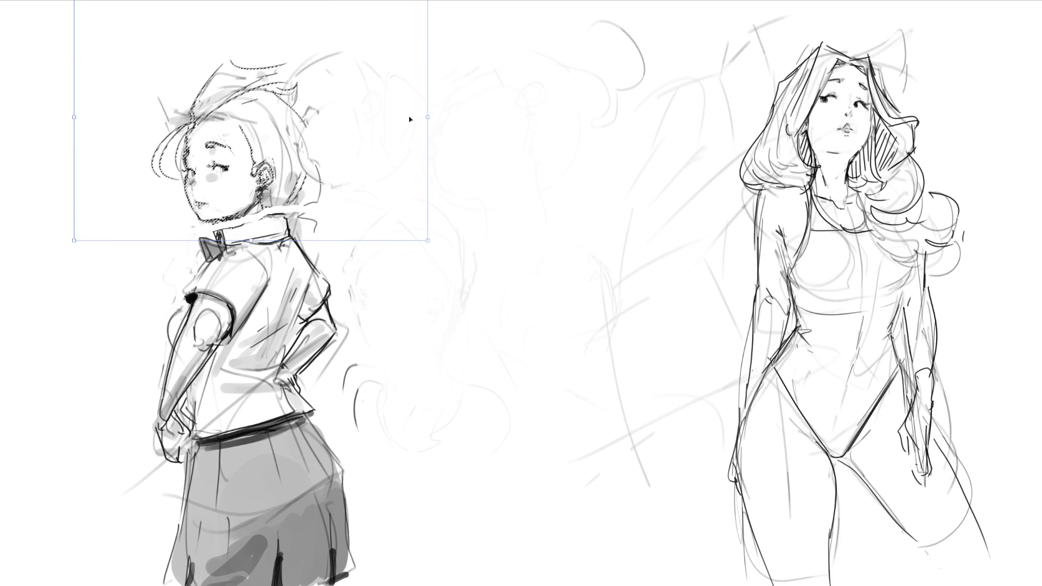
left_click_drag(422, 121, 379, 121)
key("Return")
key("ctrl+d")
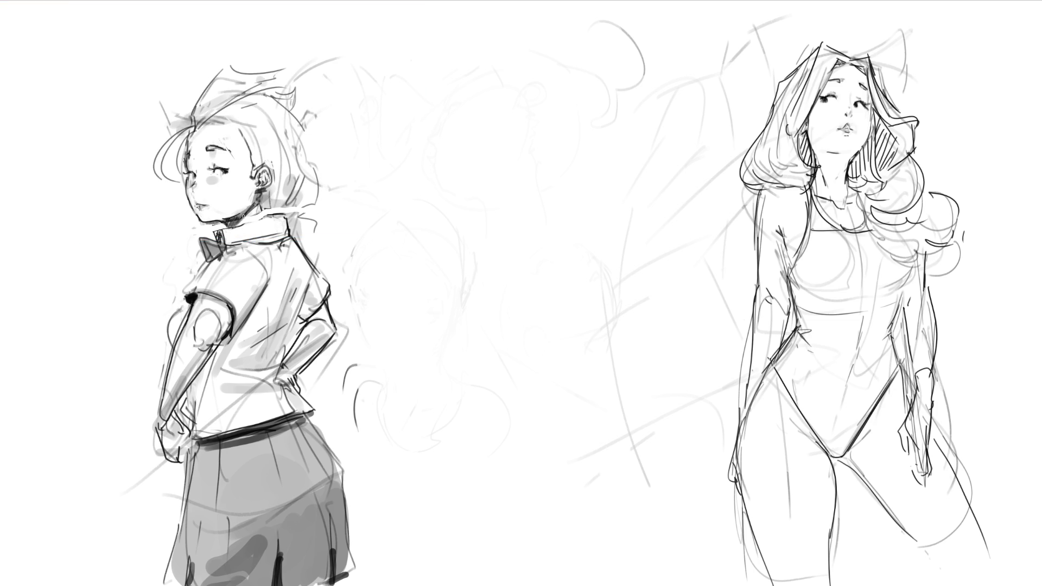
left_click_drag(261, 197, 265, 216)
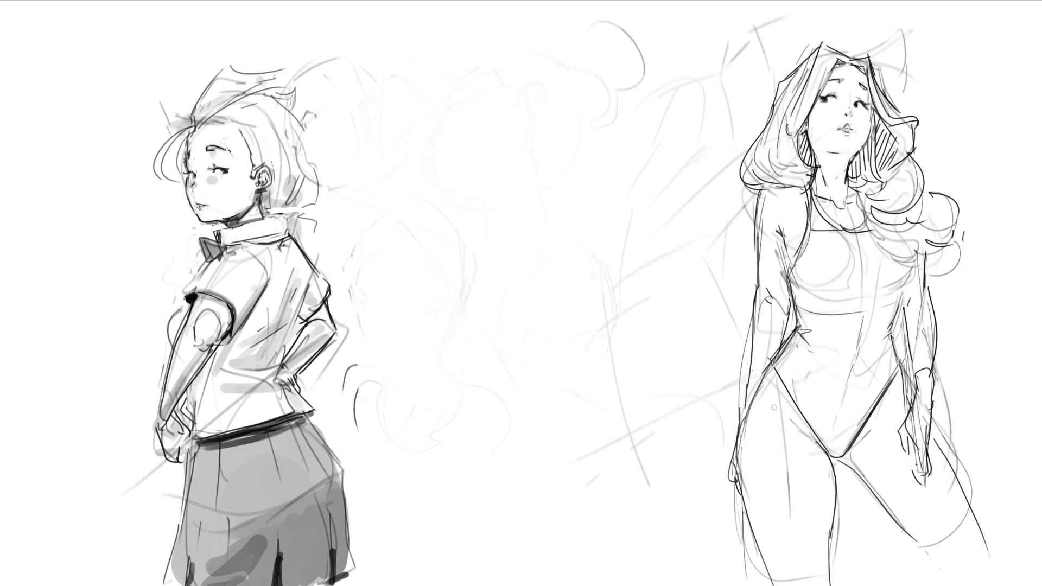
Enlarge the brush and shade grey along the swimsuit strap
key("bracketright")
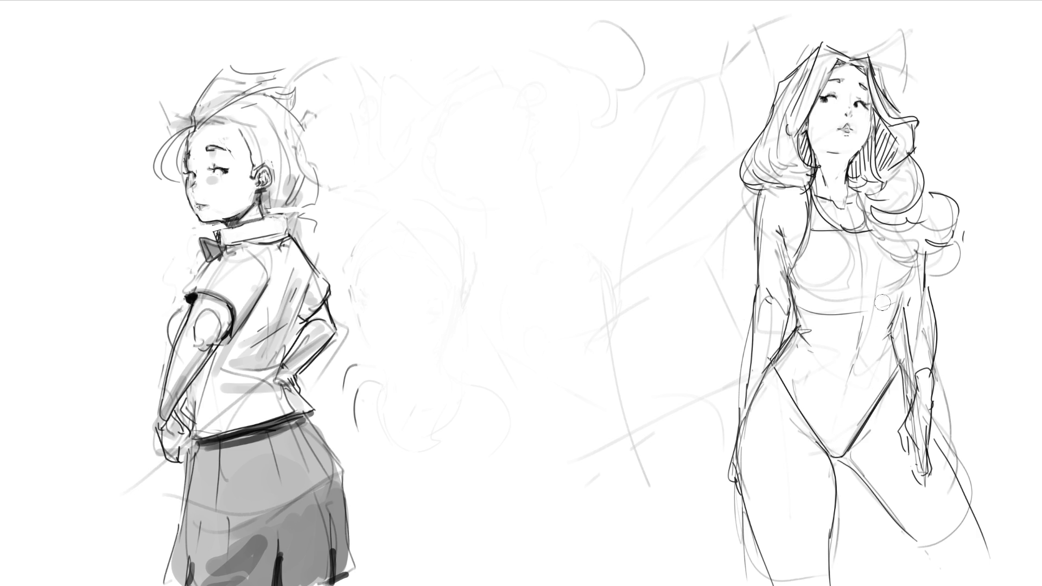
mouse_move(811, 194)
left_mouse_down()
mouse_move(813, 247)
mouse_move(794, 281)
mouse_move(814, 224)
mouse_move(898, 256)
mouse_move(884, 365)
mouse_move(839, 453)
mouse_move(783, 376)
mouse_move(796, 337)
mouse_move(794, 285)
mouse_move(835, 245)
mouse_move(867, 261)
mouse_move(809, 286)
mouse_move(883, 277)
mouse_move(822, 285)
mouse_move(855, 321)
mouse_move(819, 285)
mouse_move(793, 359)
mouse_move(847, 326)
mouse_move(814, 391)
mouse_move(865, 345)
mouse_move(840, 420)
mouse_move(809, 411)
mouse_move(869, 332)
mouse_move(826, 409)
left_mouse_up()
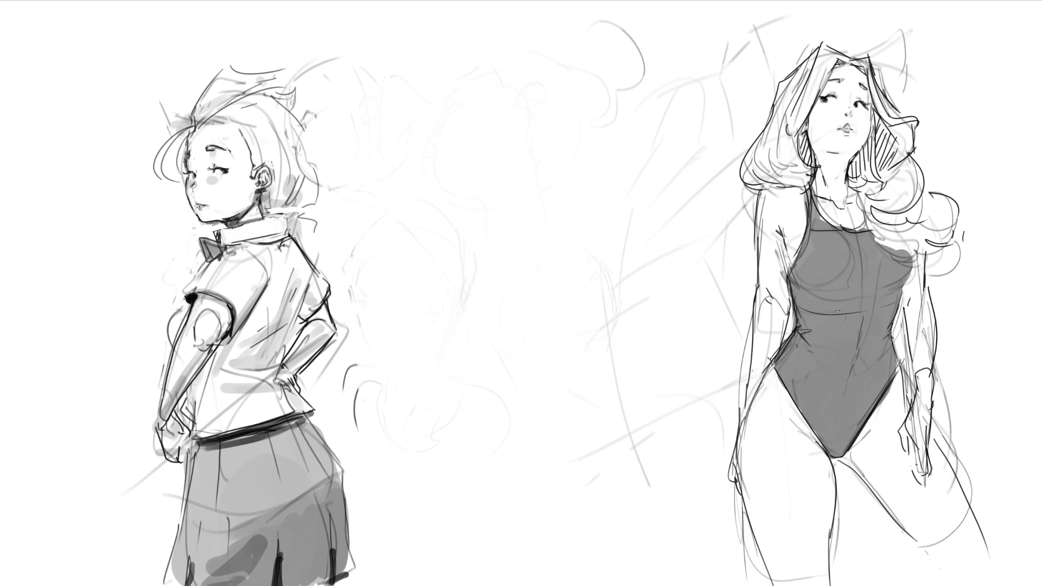
Shade the swimsuit girl's hair grey from the parting down to the lower curls
mouse_move(826, 54)
left_mouse_down()
mouse_move(778, 145)
mouse_move(802, 76)
mouse_move(753, 183)
left_mouse_up()
mouse_move(785, 127)
left_mouse_down()
mouse_move(793, 183)
mouse_move(806, 143)
left_mouse_up()
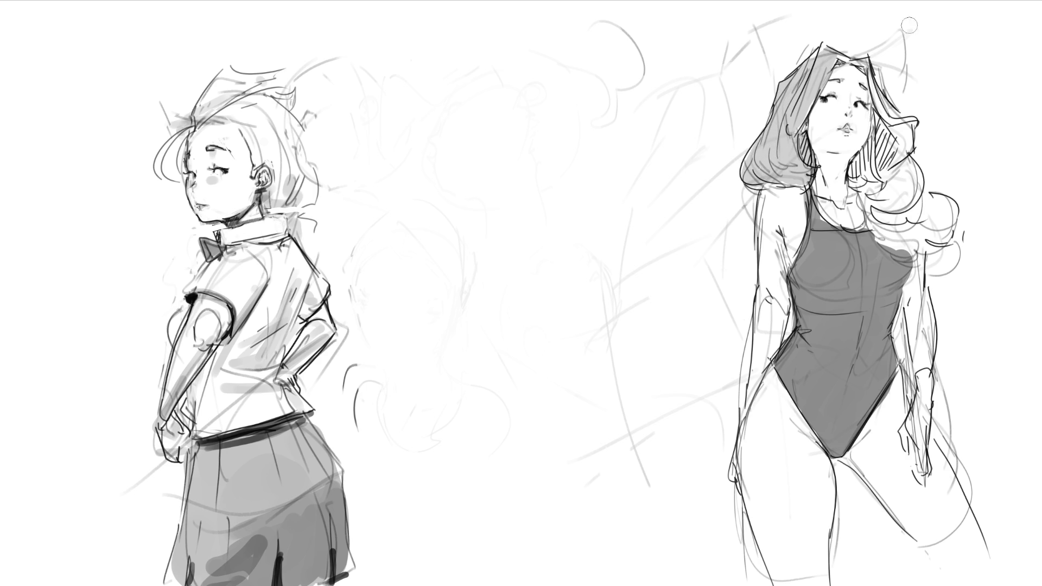
mouse_move(830, 59)
left_mouse_down()
mouse_move(874, 90)
mouse_move(908, 164)
mouse_move(879, 122)
mouse_move(859, 194)
left_mouse_up()
mouse_move(875, 151)
left_mouse_down()
mouse_move(864, 200)
mouse_move(876, 215)
mouse_move(898, 184)
mouse_move(904, 232)
left_mouse_up()
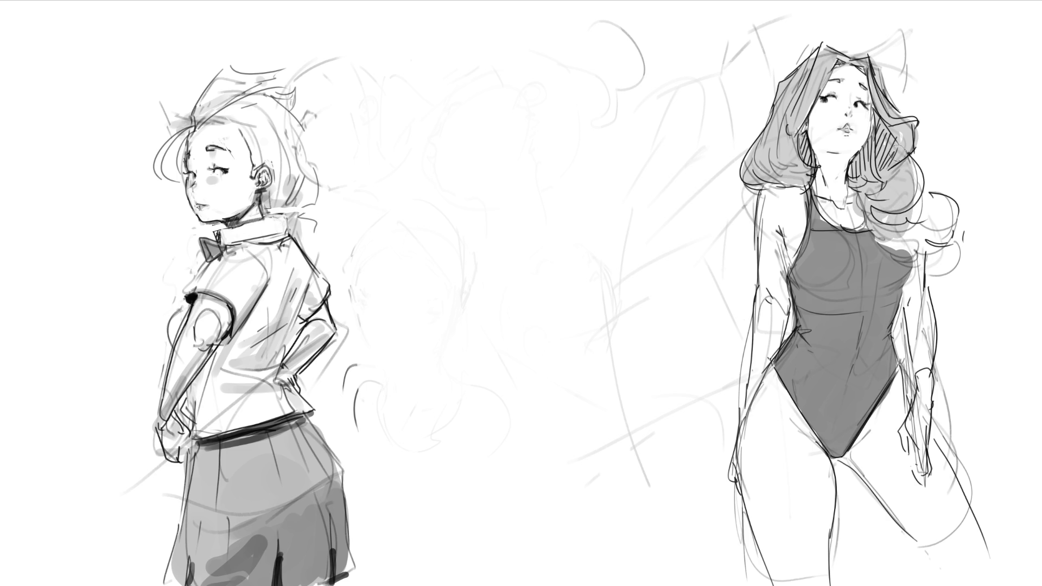
left_click_drag(908, 159, 887, 249)
mouse_move(929, 196)
left_mouse_down()
mouse_move(937, 245)
mouse_move(955, 223)
mouse_move(917, 257)
left_mouse_up()
left_click_drag(920, 269, 957, 273)
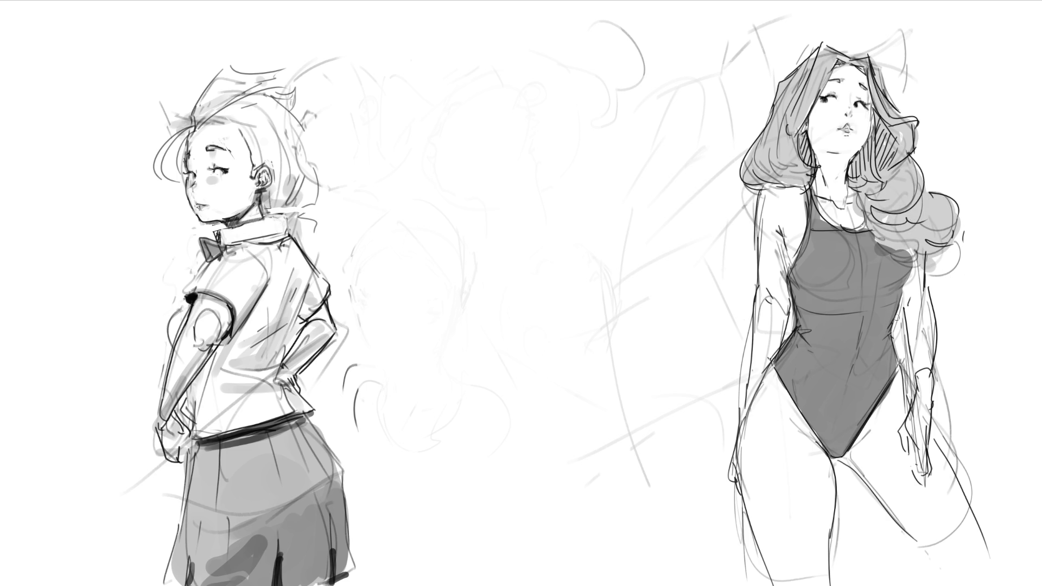
Lighten the dark waist and arm contours, then redraw the hair and face edge beside her cheek
mouse_move(899, 311)
left_mouse_down()
mouse_move(908, 370)
mouse_move(904, 331)
mouse_move(923, 358)
left_mouse_up()
left_click_drag(924, 295, 931, 348)
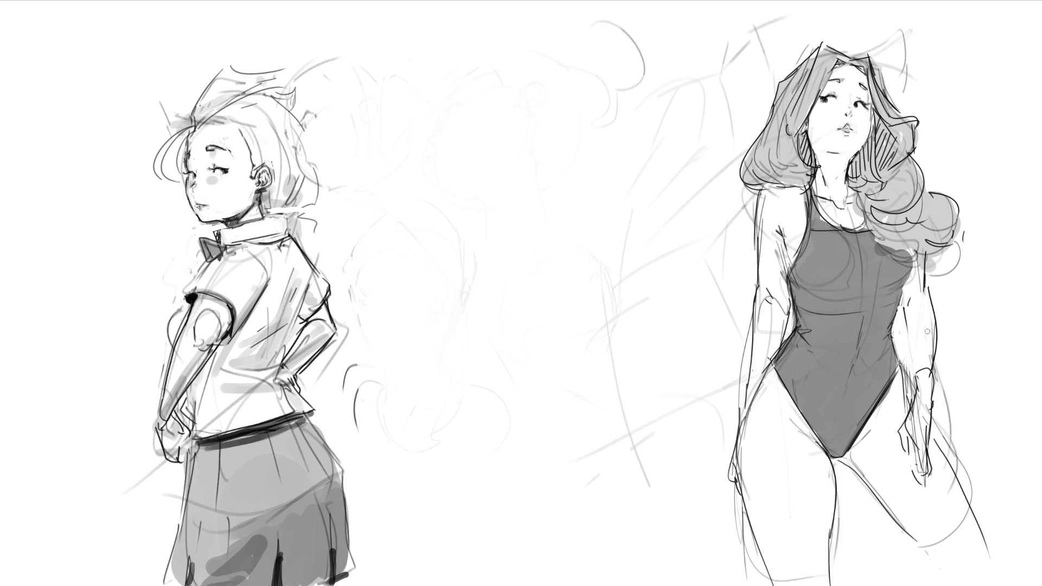
left_click_drag(923, 252, 926, 298)
left_click_drag(926, 248, 928, 300)
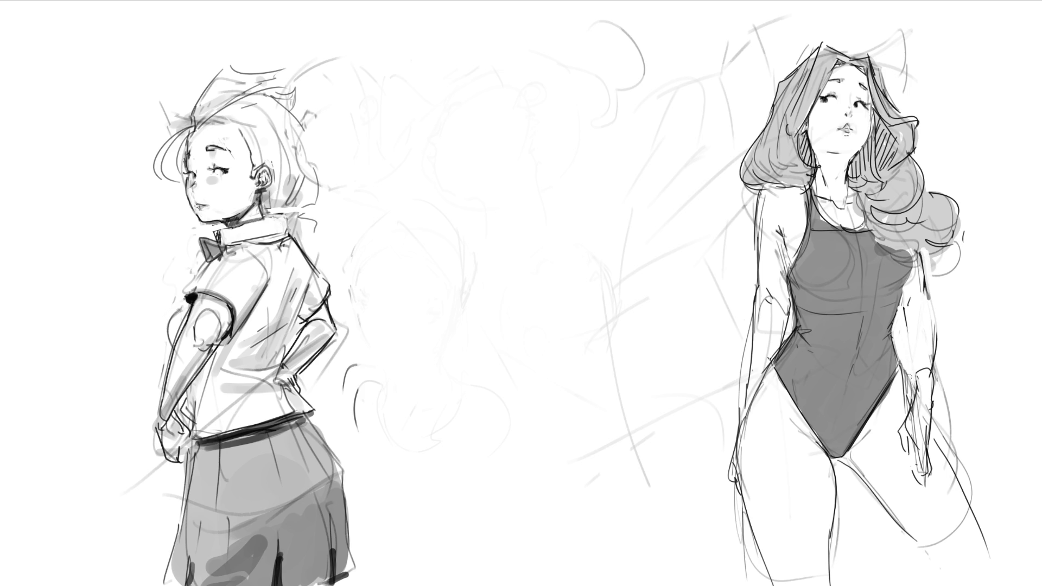
left_click_drag(906, 375, 906, 400)
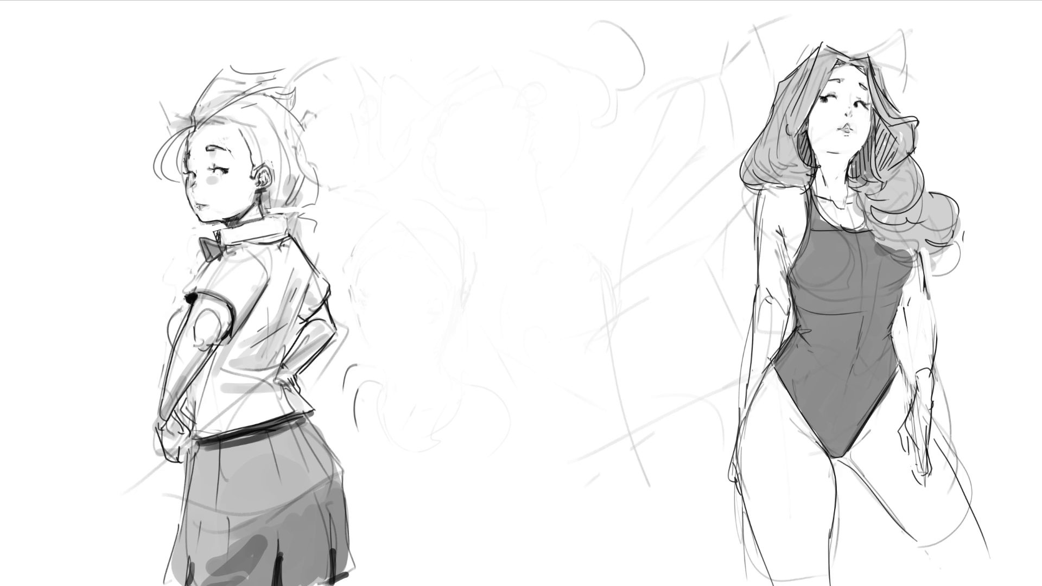
left_click_drag(879, 86, 890, 105)
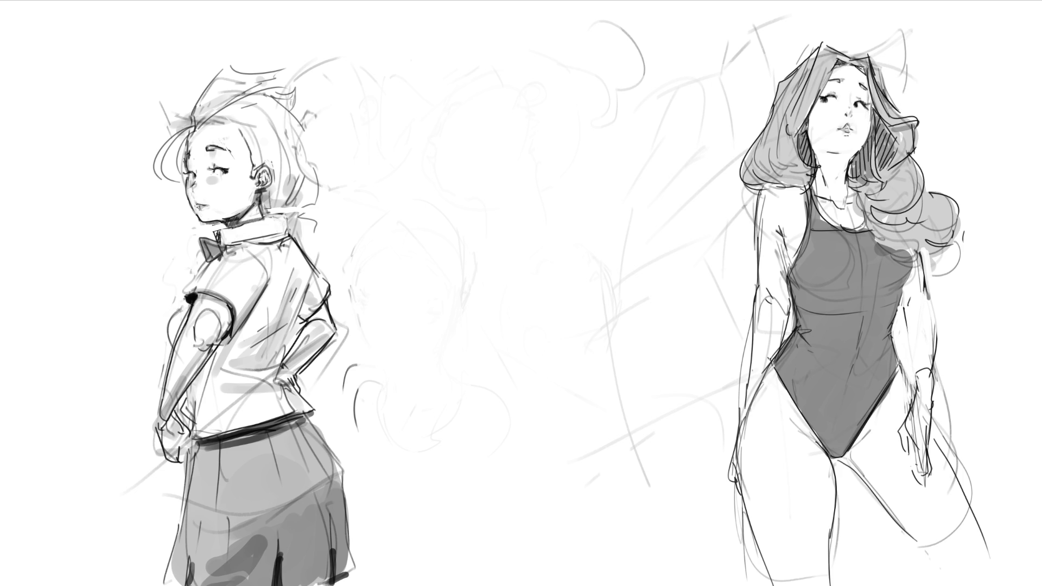
left_click_drag(837, 74, 802, 162)
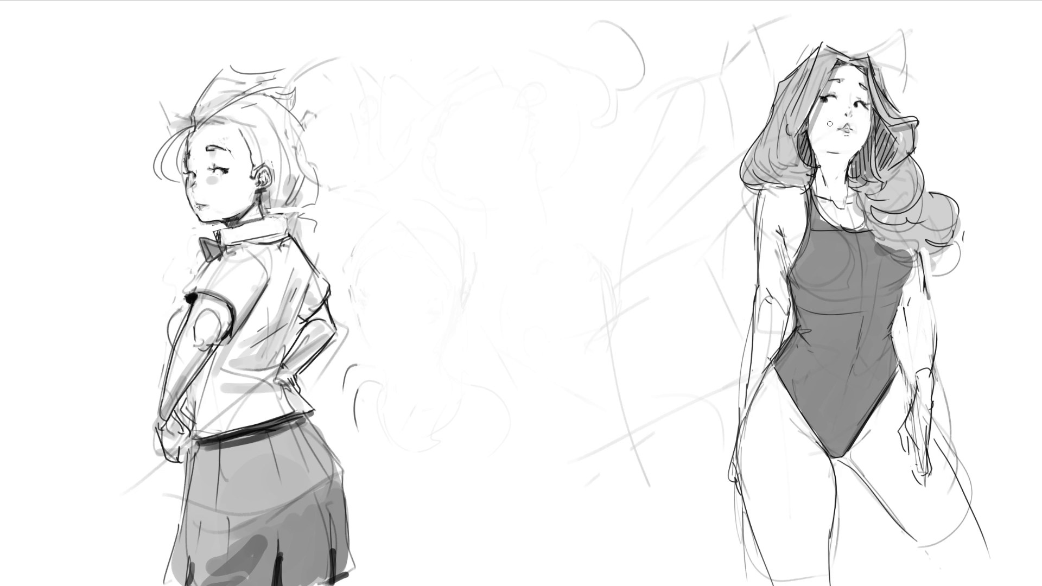
Undo a stray hairline stroke, add cheek blush and shade the chin, neck and upper chest
key("ctrl+z")
left_click_drag(838, 65, 803, 143)
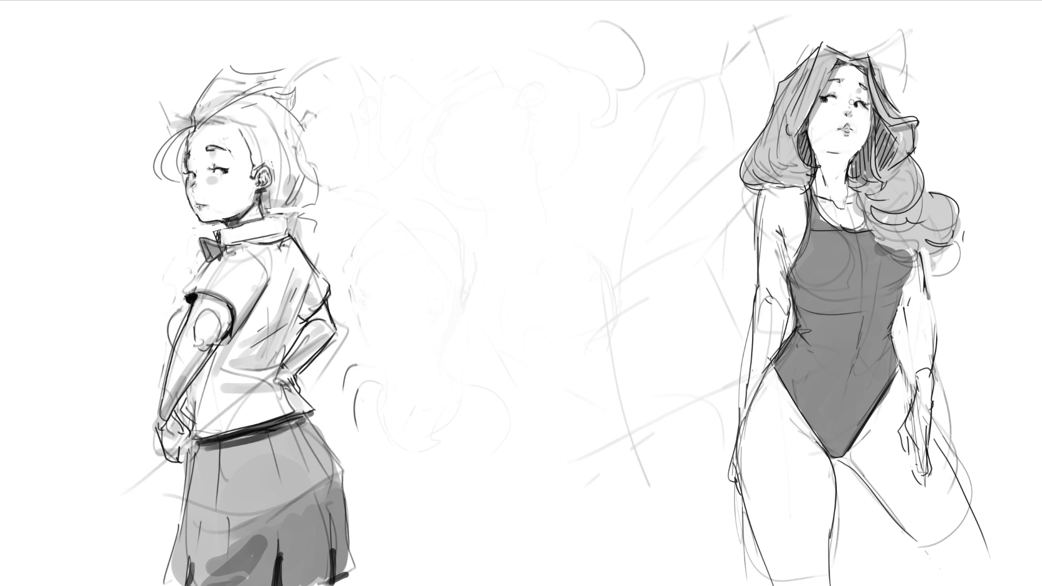
left_click_drag(825, 110, 868, 124)
left_click_drag(830, 152, 840, 155)
mouse_move(830, 169)
left_mouse_down()
mouse_move(835, 195)
mouse_move(844, 188)
mouse_move(846, 198)
left_mouse_up()
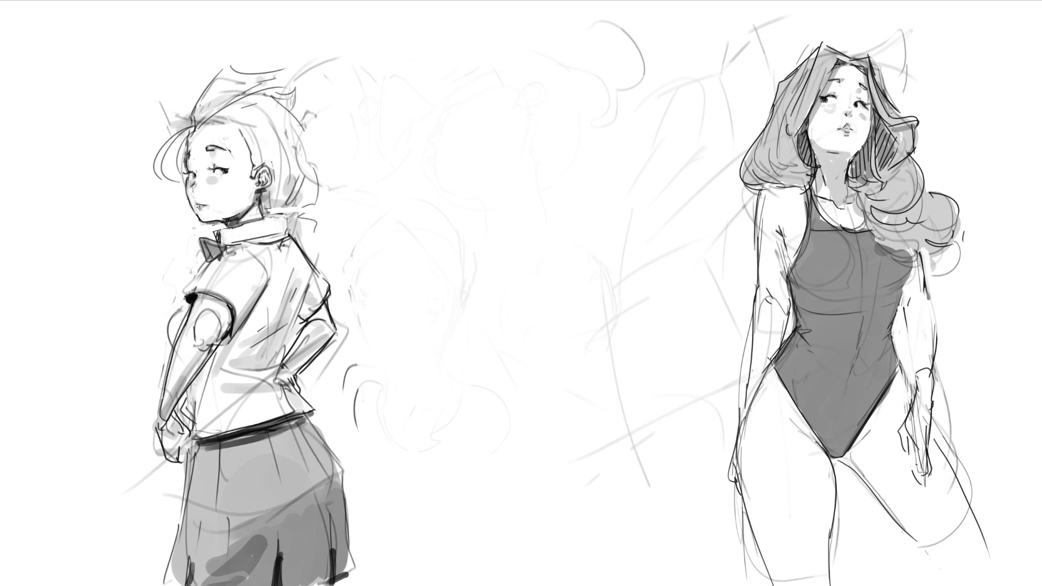
left_click_drag(827, 198, 868, 225)
Shade both upper arms and forearm, refine the hand and darken the inner thigh edge
left_click_drag(782, 233, 783, 272)
left_click_drag(777, 231, 782, 298)
mouse_move(778, 233)
left_mouse_down()
mouse_move(776, 307)
mouse_move(782, 298)
mouse_move(789, 320)
mouse_move(766, 367)
left_mouse_up()
left_click_drag(754, 321, 757, 391)
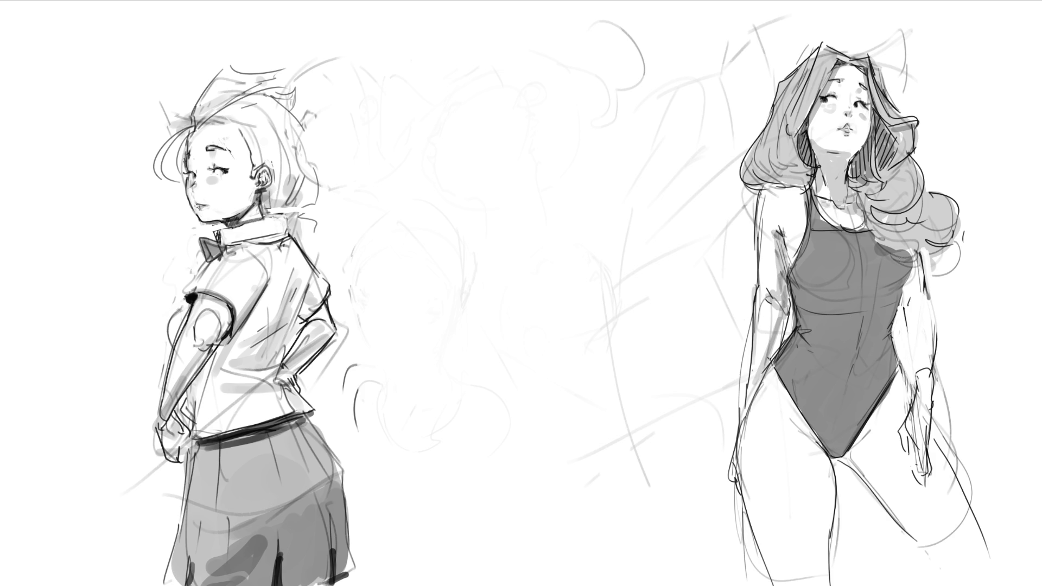
left_click_drag(915, 258, 915, 367)
left_click_drag(915, 323, 915, 376)
left_click_drag(928, 416, 915, 482)
mouse_move(928, 440)
left_mouse_down()
mouse_move(927, 472)
mouse_move(909, 472)
mouse_move(927, 504)
left_mouse_up()
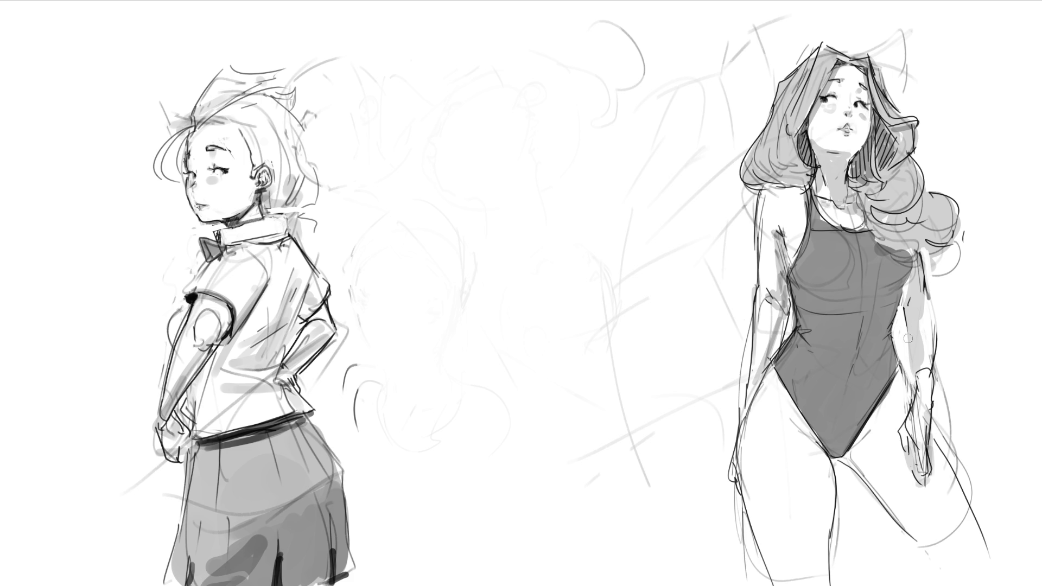
mouse_move(851, 457)
left_mouse_down()
mouse_move(876, 420)
mouse_move(895, 521)
left_mouse_up()
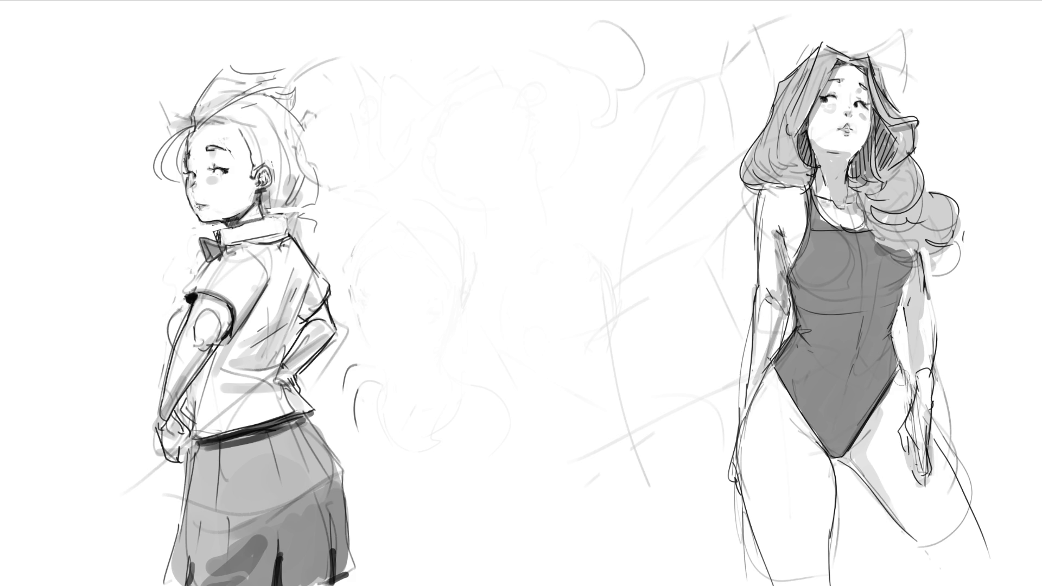
Deepen grey shadows under the bust and armpit, across the suit's lower edge, left hip and waist
mouse_move(902, 273)
left_mouse_down()
mouse_move(857, 291)
mouse_move(907, 284)
left_mouse_up()
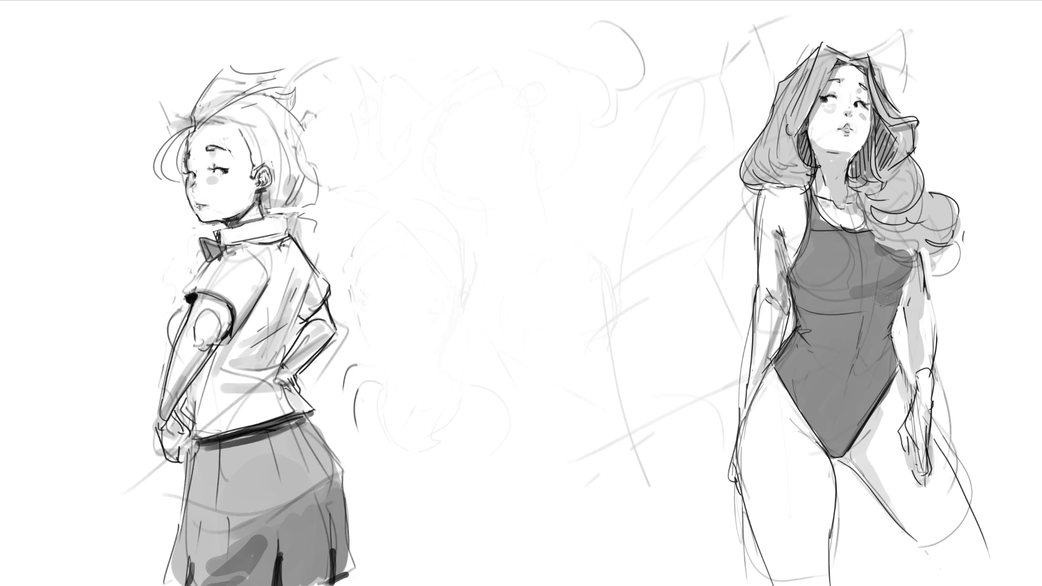
mouse_move(867, 228)
left_mouse_down()
mouse_move(912, 253)
mouse_move(895, 243)
mouse_move(904, 264)
left_mouse_up()
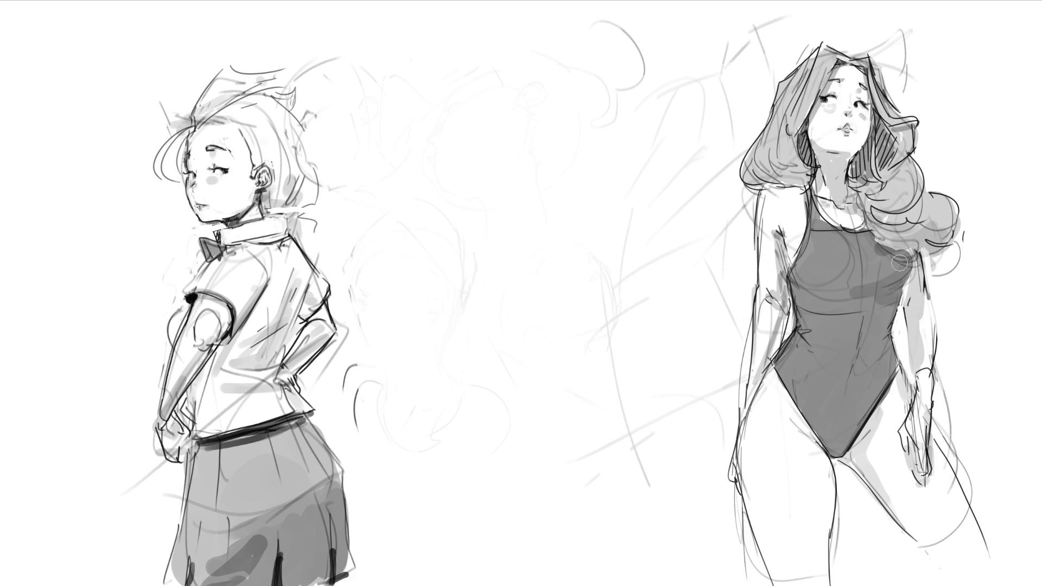
mouse_move(814, 281)
left_mouse_down()
mouse_move(887, 287)
mouse_move(801, 292)
left_mouse_up()
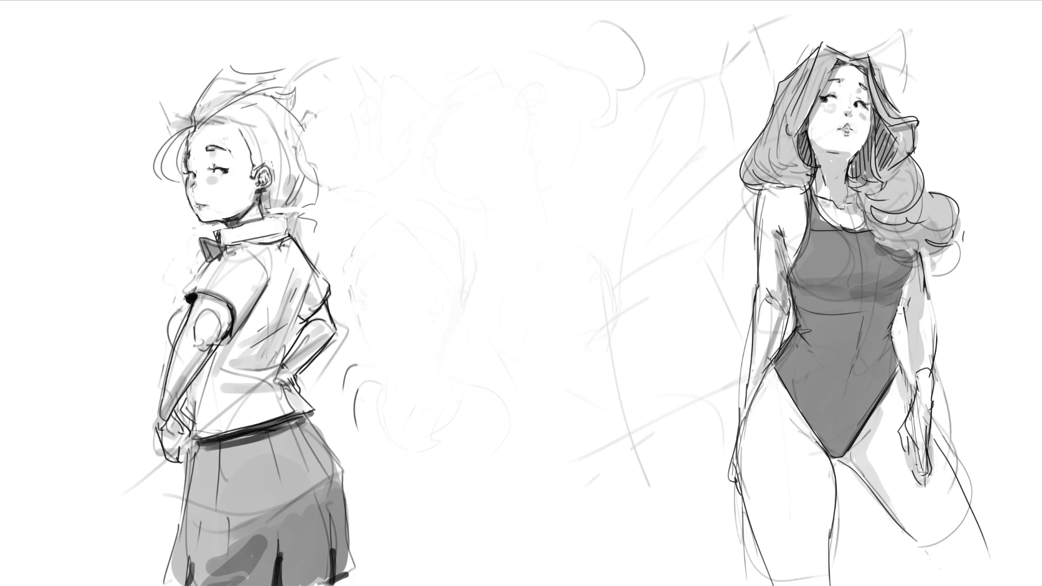
left_click_drag(857, 367, 847, 394)
left_click_drag(787, 412, 824, 453)
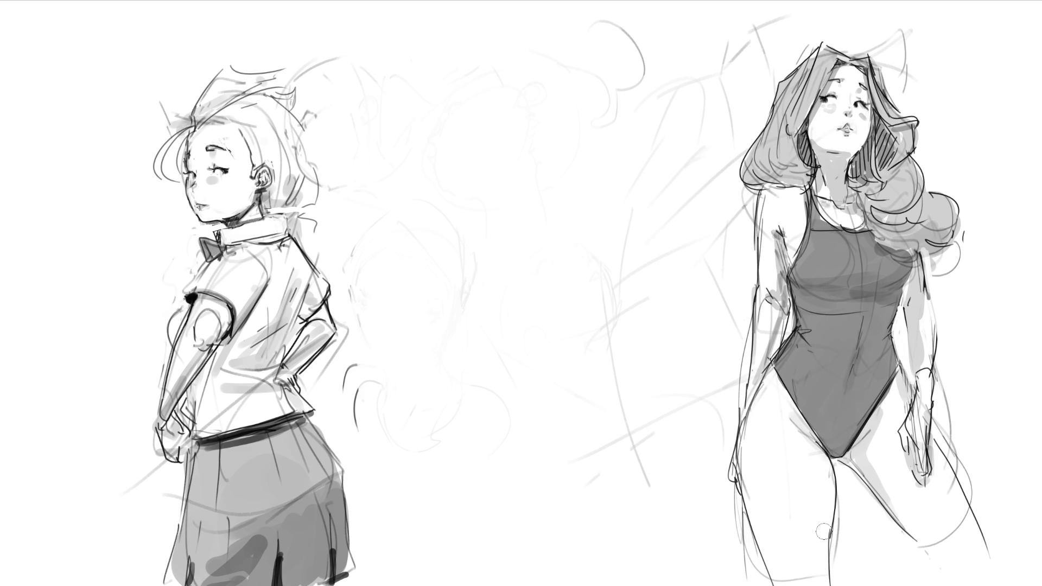
left_click_drag(754, 407, 749, 521)
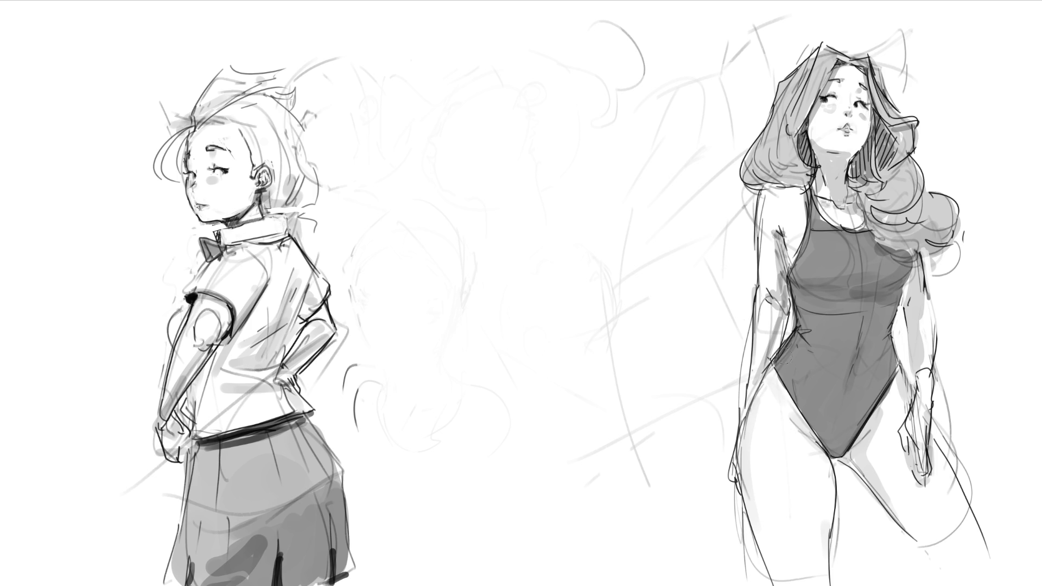
left_click_drag(802, 318, 814, 341)
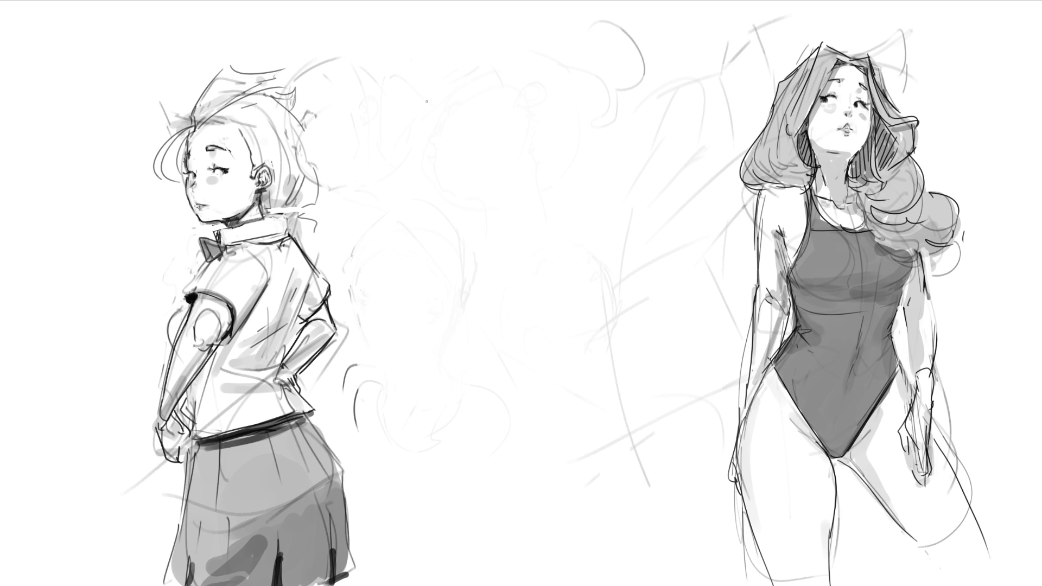
Rough in the third girl's head oval and block in her body in the middle gap
mouse_move(426, 127)
left_mouse_down()
mouse_move(440, 67)
mouse_move(468, 64)
mouse_move(498, 148)
left_mouse_up()
mouse_move(473, 168)
left_mouse_down()
mouse_move(449, 173)
mouse_move(494, 149)
mouse_move(496, 111)
left_mouse_up()
left_click_drag(481, 61, 544, 124)
left_click_drag(559, 82, 515, 197)
mouse_move(446, 192)
left_mouse_down()
mouse_move(490, 248)
mouse_move(476, 272)
left_mouse_up()
mouse_move(509, 218)
left_mouse_down()
mouse_move(431, 310)
mouse_move(509, 280)
mouse_move(457, 360)
left_mouse_up()
mouse_move(541, 240)
left_mouse_down()
mouse_move(527, 302)
mouse_move(515, 308)
left_mouse_up()
Loop gesture lines through the torso, lower body and legs and the left side contour
mouse_move(474, 394)
left_mouse_down()
mouse_move(560, 394)
mouse_move(436, 381)
left_mouse_up()
mouse_move(484, 436)
left_mouse_down()
mouse_move(581, 378)
mouse_move(430, 378)
left_mouse_up()
mouse_move(503, 455)
left_mouse_down()
mouse_move(586, 481)
mouse_move(517, 575)
left_mouse_up()
mouse_move(433, 401)
left_mouse_down()
mouse_move(445, 462)
mouse_move(484, 512)
left_mouse_up()
left_click_drag(424, 322, 424, 370)
mouse_move(464, 179)
left_mouse_down()
mouse_move(399, 428)
mouse_move(576, 163)
mouse_move(561, 183)
left_mouse_up()
mouse_move(375, 173)
left_mouse_down()
mouse_move(439, 254)
mouse_move(362, 190)
left_mouse_up()
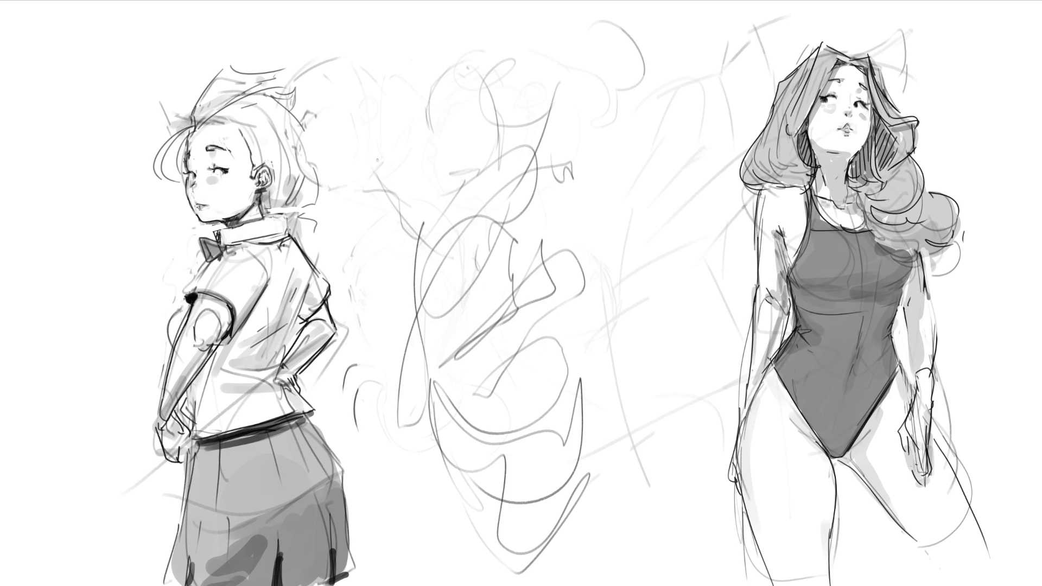
Sketch the raised arms above the head, round glasses and chest, then start lassoing the sketch
left_click_drag(389, 44, 404, 205)
mouse_move(485, 204)
left_mouse_down()
mouse_move(521, 132)
mouse_move(573, 178)
left_mouse_up()
left_click_drag(555, 129, 562, 202)
left_click_drag(555, 53, 532, 91)
left_click_drag(522, 39, 536, 139)
mouse_move(445, 124)
left_mouse_down()
mouse_move(497, 130)
mouse_move(433, 114)
mouse_move(463, 132)
mouse_move(505, 124)
mouse_move(470, 160)
mouse_move(456, 214)
left_mouse_up()
mouse_move(494, 169)
left_mouse_down()
mouse_move(465, 234)
mouse_move(422, 269)
left_mouse_up()
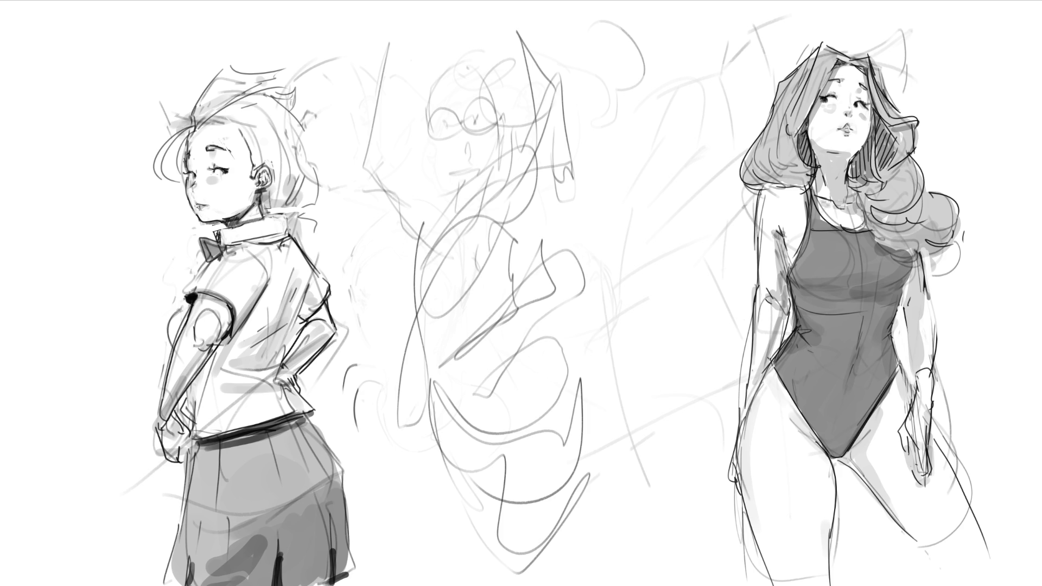
left_click_drag(643, 163, 399, 403)
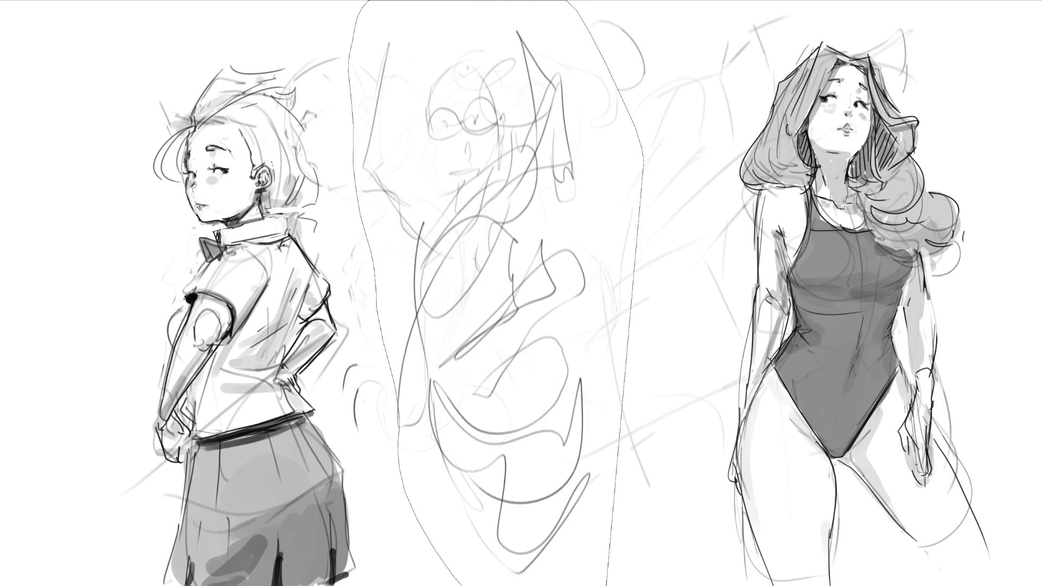
Transform the selected middle sketch to tilt it clockwise and shift it right, deselect and mark an eye
left_click_drag(400, 403, 632, 296)
key("ctrl+t")
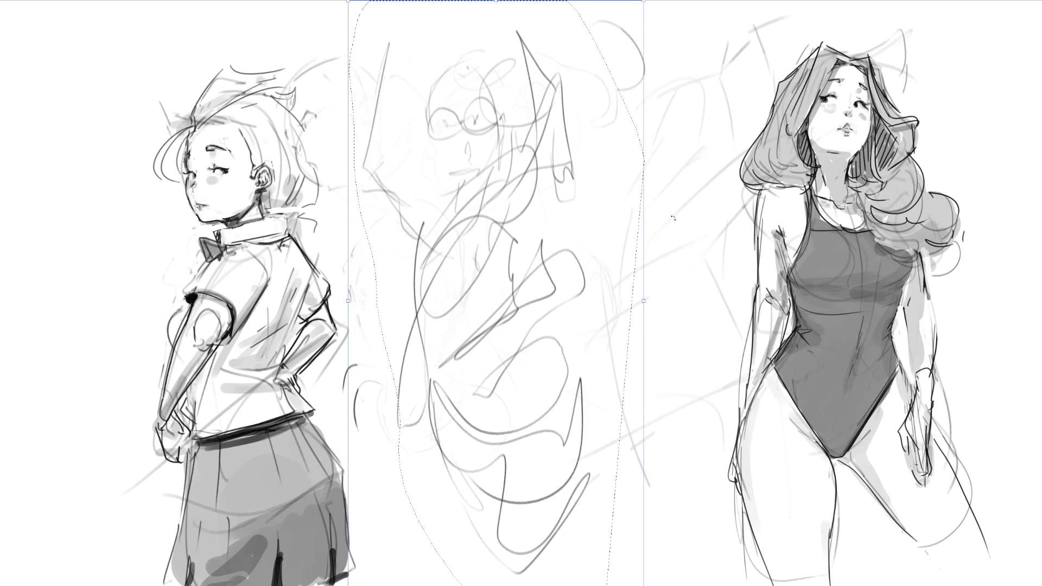
left_click_drag(718, 174, 593, 185)
key("Return")
key("ctrl+d")
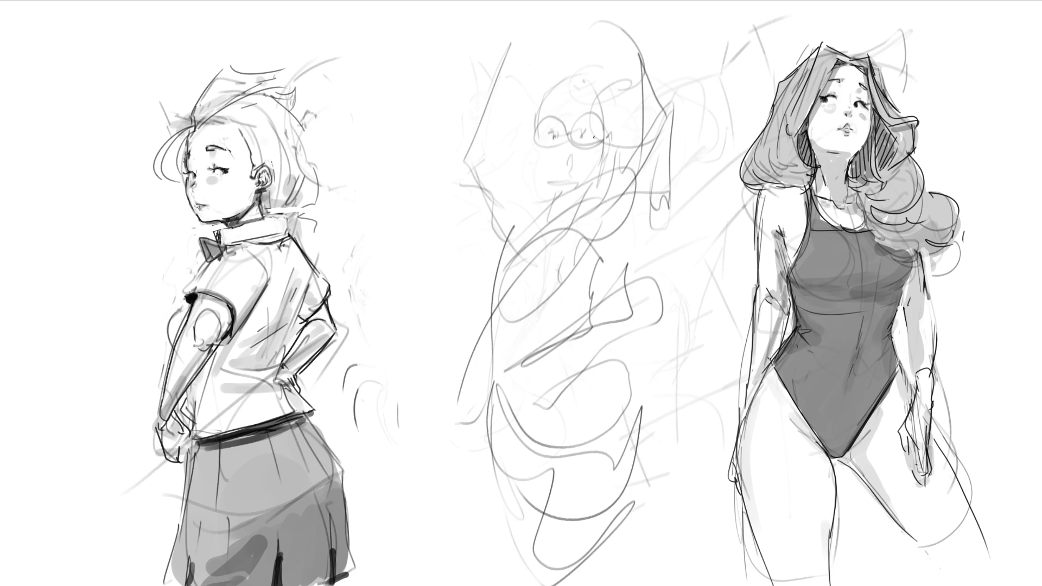
left_click_drag(580, 127, 594, 135)
Trace both glasses lenses darker with brows above and cheeks and jaw beneath
mouse_move(580, 113)
left_mouse_down()
mouse_move(590, 112)
mouse_move(571, 143)
left_mouse_up()
mouse_move(573, 132)
left_mouse_down()
mouse_move(587, 146)
mouse_move(580, 114)
mouse_move(608, 137)
mouse_move(544, 115)
mouse_move(531, 151)
mouse_move(610, 140)
left_mouse_up()
left_click_drag(532, 140, 536, 158)
left_click_drag(609, 135, 612, 157)
left_click_drag(533, 162, 563, 186)
left_click_drag(599, 151, 589, 182)
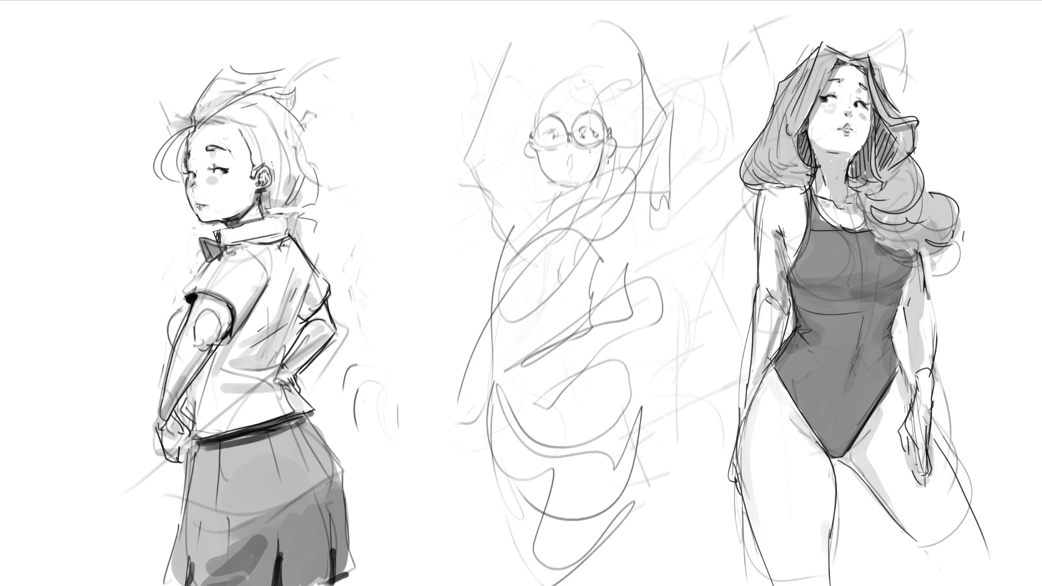
left_click_drag(551, 114, 561, 108)
Outline the curly hair around the head, face sides and ear, then the neck and collar
mouse_move(586, 73)
left_mouse_down()
mouse_move(607, 94)
mouse_move(607, 63)
mouse_move(615, 94)
mouse_move(629, 97)
mouse_move(623, 107)
left_mouse_up()
mouse_move(570, 75)
left_mouse_down()
mouse_move(541, 105)
mouse_move(529, 104)
mouse_move(532, 131)
left_mouse_up()
left_click_drag(530, 92, 537, 142)
mouse_move(600, 98)
left_mouse_down()
mouse_move(614, 129)
mouse_move(625, 122)
mouse_move(624, 139)
left_mouse_up()
left_click_drag(528, 92, 566, 62)
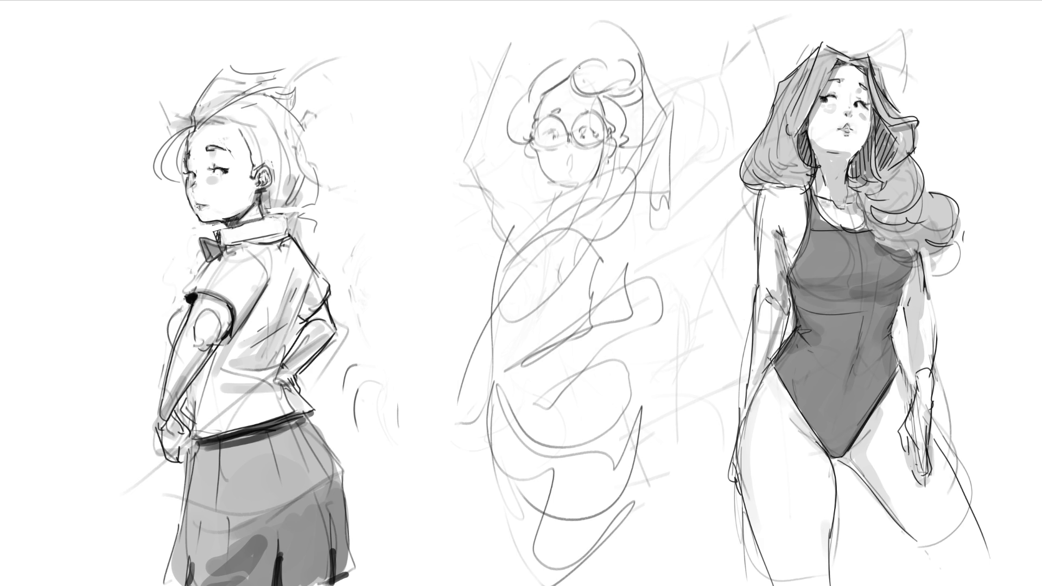
mouse_move(515, 150)
left_mouse_down()
mouse_move(543, 179)
mouse_move(541, 195)
mouse_move(577, 215)
mouse_move(557, 223)
left_mouse_up()
mouse_move(588, 189)
left_mouse_down()
mouse_move(582, 214)
mouse_move(524, 263)
left_mouse_up()
Outline the glasses girl's collar, shoulders, torso and sleeve cuffs with darker pen lines
mouse_move(564, 221)
left_mouse_down()
mouse_move(526, 262)
mouse_move(513, 358)
left_mouse_up()
left_click_drag(542, 324, 512, 361)
mouse_move(592, 216)
left_mouse_down()
mouse_move(631, 282)
mouse_move(633, 167)
mouse_move(654, 241)
mouse_move(628, 269)
left_mouse_up()
left_click_drag(505, 204, 482, 261)
left_click_drag(488, 342, 635, 316)
left_click_drag(485, 370, 634, 326)
left_click_drag(607, 322, 623, 342)
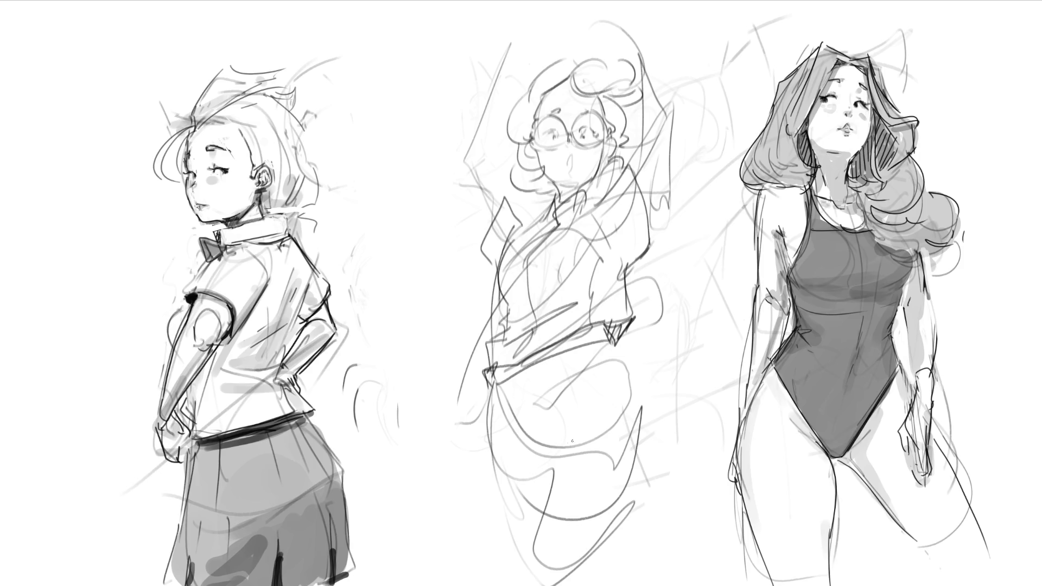
Draw the curved waistline and the right hip contour
mouse_move(518, 435)
left_mouse_down()
mouse_move(545, 457)
mouse_move(586, 415)
left_mouse_up()
mouse_move(554, 458)
left_mouse_down()
mouse_move(599, 417)
mouse_move(620, 421)
mouse_move(582, 438)
mouse_move(655, 468)
left_mouse_up()
mouse_move(615, 347)
left_mouse_down()
mouse_move(656, 458)
mouse_move(648, 464)
left_mouse_up()
left_click_drag(653, 413, 648, 475)
Outline the left hip, the long leg lines and the inner hip contours
left_click_drag(489, 388, 501, 479)
mouse_move(502, 480)
left_mouse_down()
mouse_move(554, 470)
mouse_move(534, 570)
left_mouse_up()
mouse_move(571, 570)
left_mouse_down()
mouse_move(648, 484)
mouse_move(591, 577)
left_mouse_up()
left_click_drag(492, 479, 531, 489)
left_click_drag(604, 565, 623, 561)
left_click_drag(522, 379, 547, 453)
left_click_drag(605, 345, 645, 430)
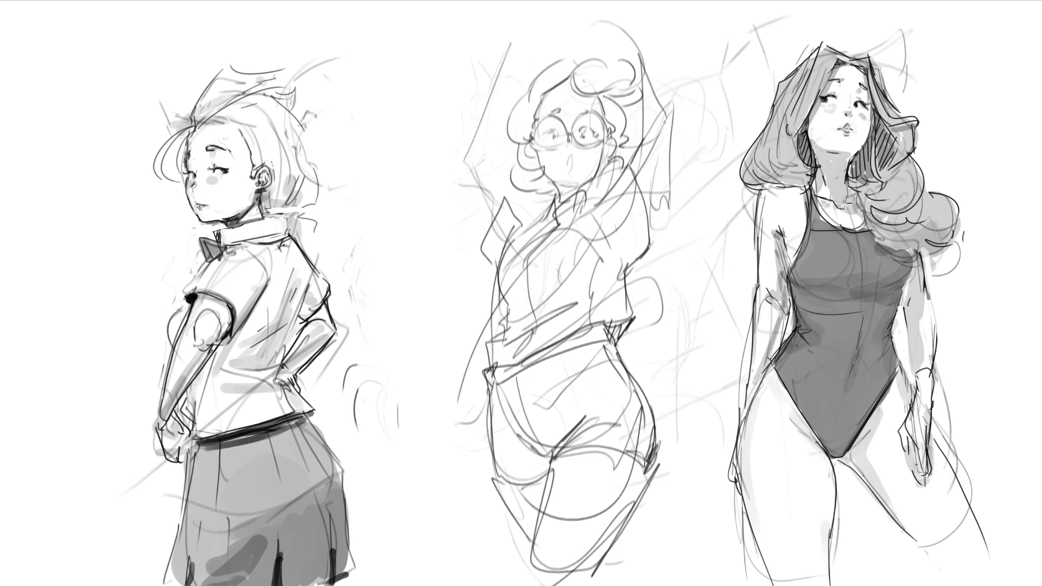
Outline the raised arm and hand reaching overhead
left_click_drag(672, 115, 643, 196)
mouse_move(641, 53)
left_mouse_down()
mouse_move(648, 131)
mouse_move(652, 52)
mouse_move(670, 114)
left_mouse_up()
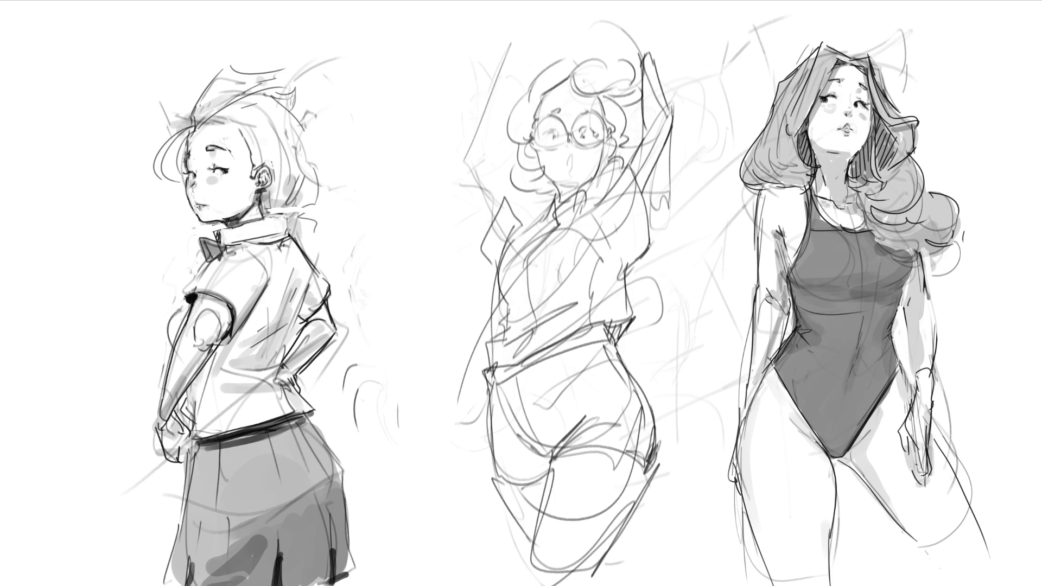
mouse_move(637, 40)
left_mouse_down()
mouse_move(643, 18)
mouse_move(651, 52)
left_mouse_up()
Sketch the book held overhead with its top edge, sides, lower edge and end details
left_click_drag(524, 23, 613, 19)
left_click_drag(629, 15, 629, 29)
left_click_drag(516, 31, 628, 20)
left_click_drag(629, 14, 629, 40)
left_click_drag(515, 21, 535, 56)
left_click_drag(630, 32, 625, 54)
left_click_drag(521, 34, 619, 31)
left_click_drag(629, 27, 629, 51)
left_click_drag(518, 38, 526, 65)
mouse_move(503, 23)
left_mouse_down()
mouse_move(517, 19)
mouse_move(530, 49)
mouse_move(529, 21)
left_mouse_up()
left_click_drag(617, 37, 628, 48)
left_click_drag(631, 11, 625, 18)
mouse_move(525, 18)
left_mouse_down()
mouse_move(539, 16)
mouse_move(500, 49)
mouse_move(521, 59)
mouse_move(517, 38)
mouse_move(532, 49)
mouse_move(471, 120)
left_mouse_up()
Rough in the other raised arm, then erase its rough lines and the book's top-left corner
mouse_move(509, 73)
left_mouse_down()
mouse_move(489, 131)
mouse_move(463, 163)
left_mouse_up()
mouse_move(477, 109)
left_mouse_down()
mouse_move(462, 143)
mouse_move(488, 185)
mouse_move(468, 206)
left_mouse_up()
left_click_drag(503, 148, 491, 184)
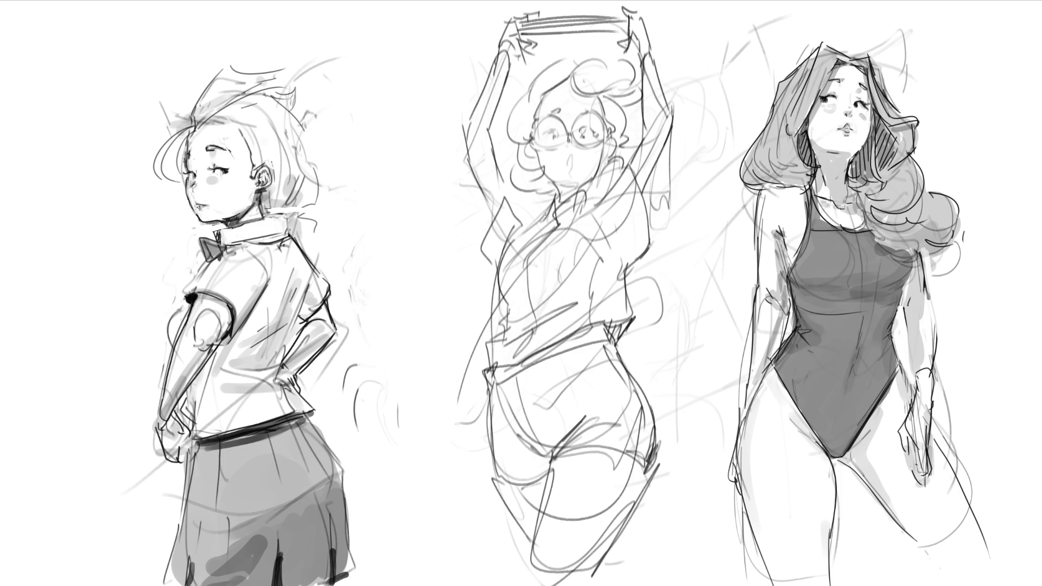
mouse_move(528, 21)
left_mouse_down()
mouse_move(554, 3)
mouse_move(496, 33)
mouse_move(492, 97)
left_mouse_up()
mouse_move(512, 41)
left_mouse_down()
mouse_move(489, 155)
mouse_move(497, 187)
left_mouse_up()
left_click_drag(476, 139, 497, 203)
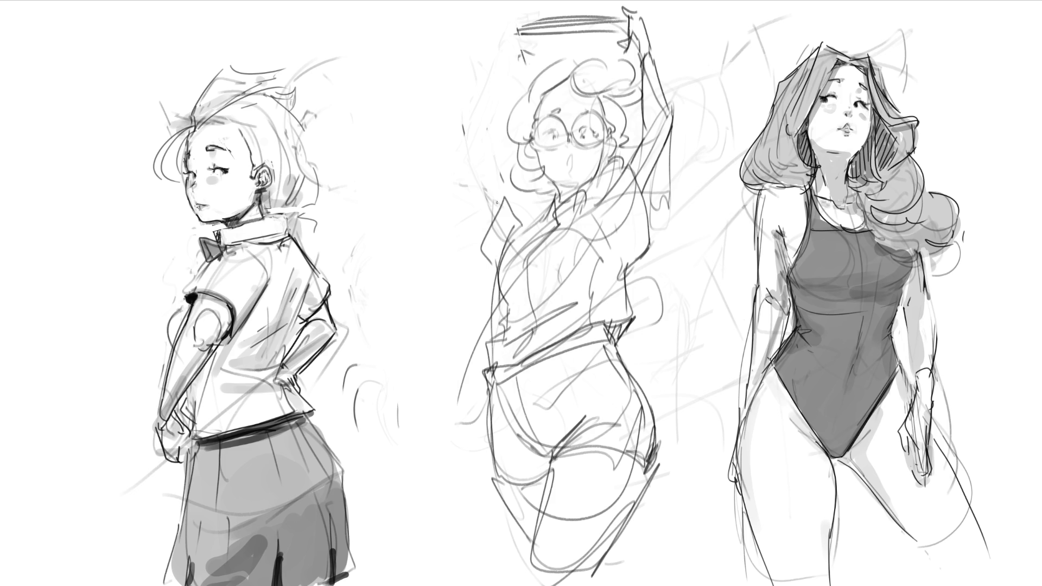
Redraw the other arm bent behind the head beside the collar
left_click_drag(507, 199, 529, 221)
mouse_move(453, 178)
left_mouse_down()
mouse_move(478, 221)
mouse_move(463, 210)
left_mouse_up()
left_click_drag(427, 173, 456, 174)
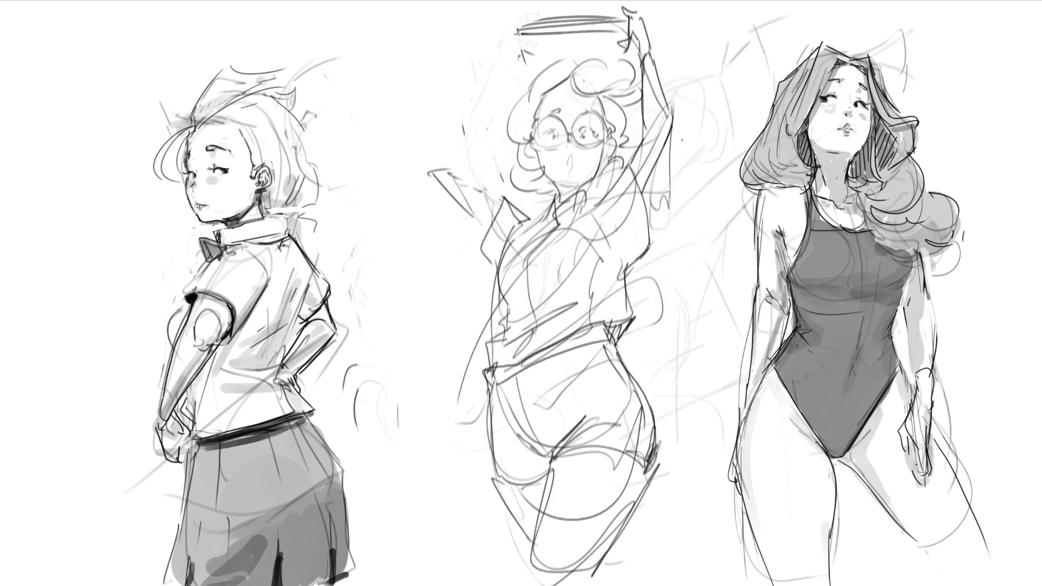
mouse_move(422, 167)
left_mouse_down()
mouse_move(456, 179)
mouse_move(487, 140)
mouse_move(467, 176)
mouse_move(484, 227)
left_mouse_up()
mouse_move(453, 169)
left_mouse_down()
mouse_move(488, 199)
mouse_move(522, 143)
mouse_move(521, 122)
mouse_move(493, 149)
left_mouse_up()
Add hair strokes, undo one, then draw the face's left side and loose strokes around the arms
left_click_drag(510, 120, 497, 130)
mouse_move(530, 83)
left_mouse_down()
mouse_move(511, 117)
mouse_move(515, 152)
mouse_move(534, 163)
left_mouse_up()
key("ctrl+z")
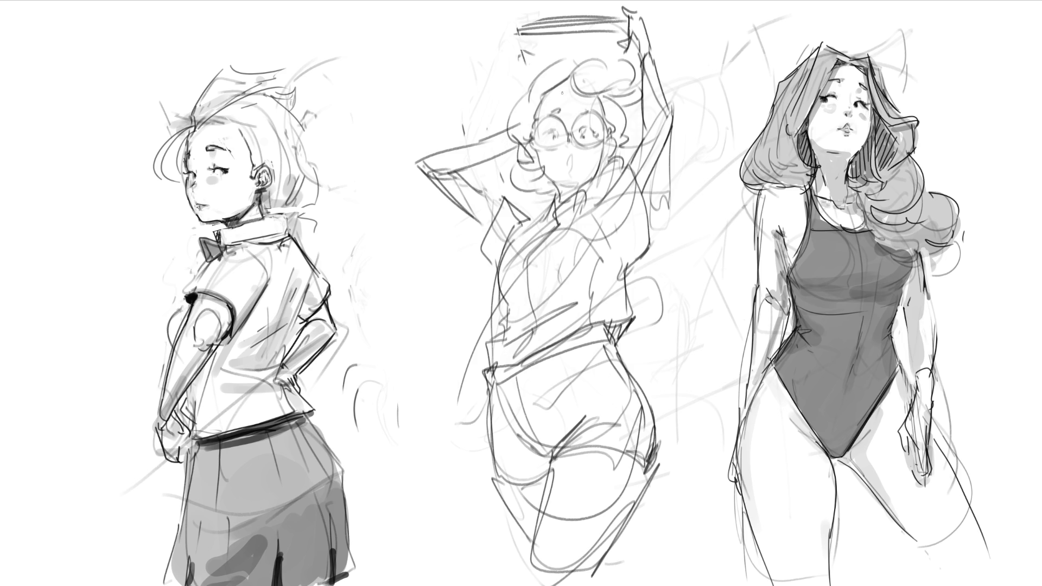
mouse_move(536, 107)
left_mouse_down()
mouse_move(527, 146)
mouse_move(499, 160)
mouse_move(458, 153)
left_mouse_up()
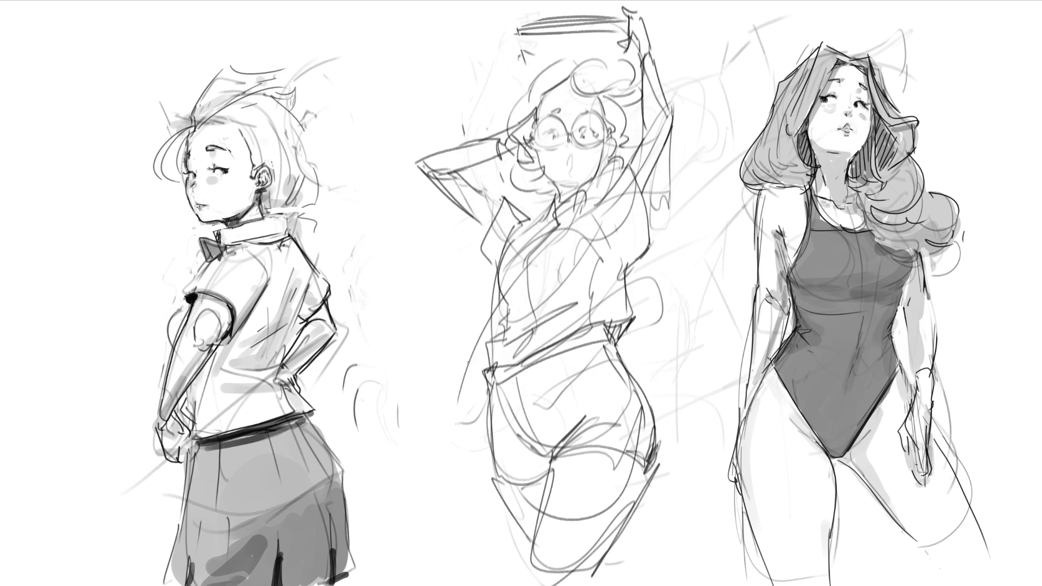
mouse_move(514, 79)
left_mouse_down()
mouse_move(397, 136)
mouse_move(497, 181)
left_mouse_up()
left_click_drag(675, 49, 647, 222)
left_click_drag(679, 91, 637, 171)
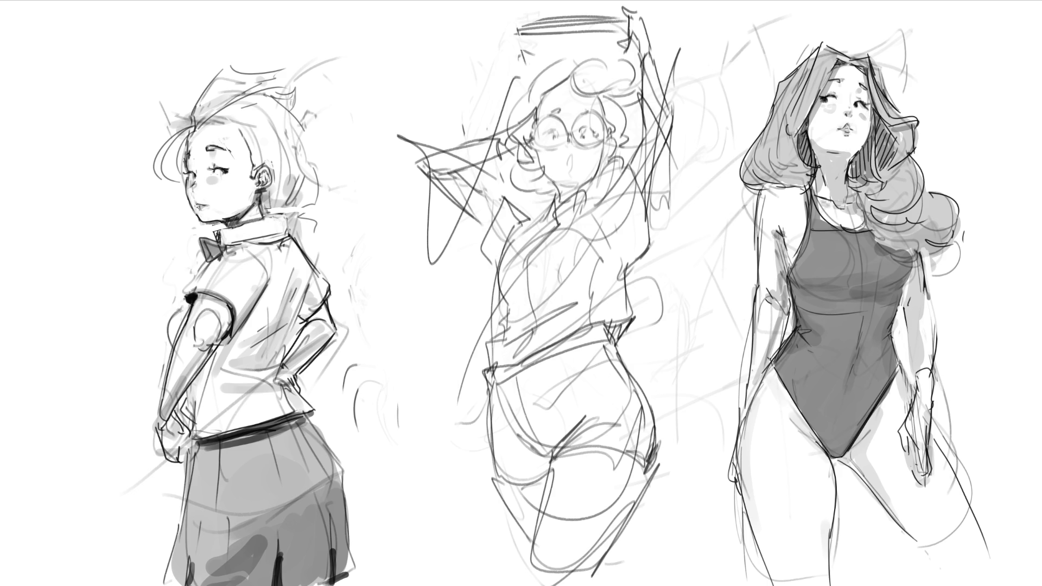
Sketch over the glasses girl's shoulder, raised arm and hair with firmer lines
mouse_move(547, 203)
left_mouse_down()
mouse_move(510, 212)
mouse_move(494, 240)
mouse_move(407, 267)
mouse_move(493, 255)
mouse_move(440, 277)
mouse_move(474, 293)
left_mouse_up()
mouse_move(410, 269)
left_mouse_down()
mouse_move(486, 337)
mouse_move(495, 330)
left_mouse_up()
left_click_drag(620, 170, 595, 213)
left_click_drag(616, 167, 622, 260)
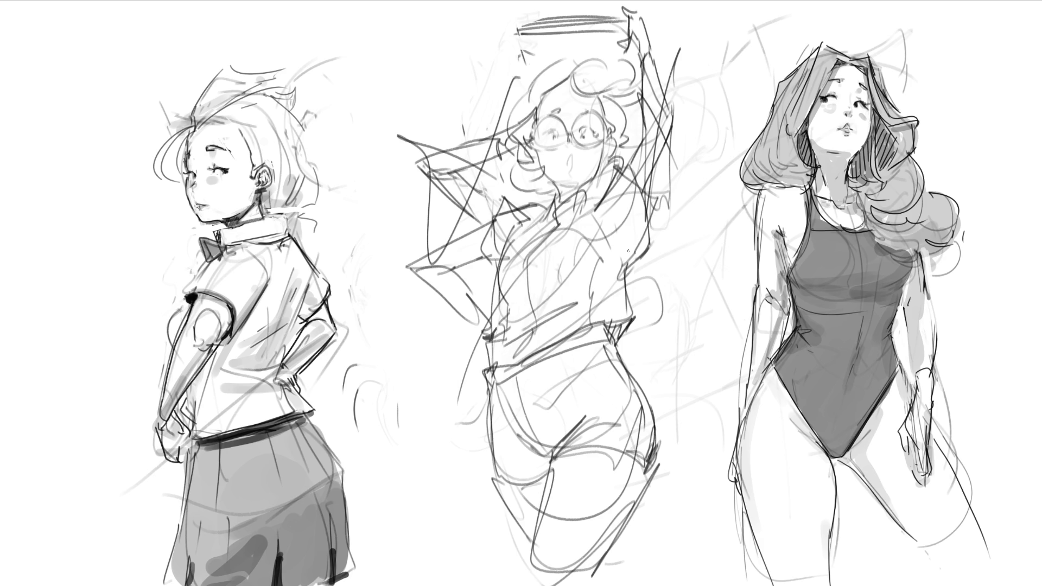
mouse_move(625, 167)
left_mouse_down()
mouse_move(633, 114)
mouse_move(658, 127)
mouse_move(644, 190)
left_mouse_up()
mouse_move(623, 75)
left_mouse_down()
mouse_move(635, 120)
mouse_move(632, 46)
mouse_move(658, 113)
left_mouse_up()
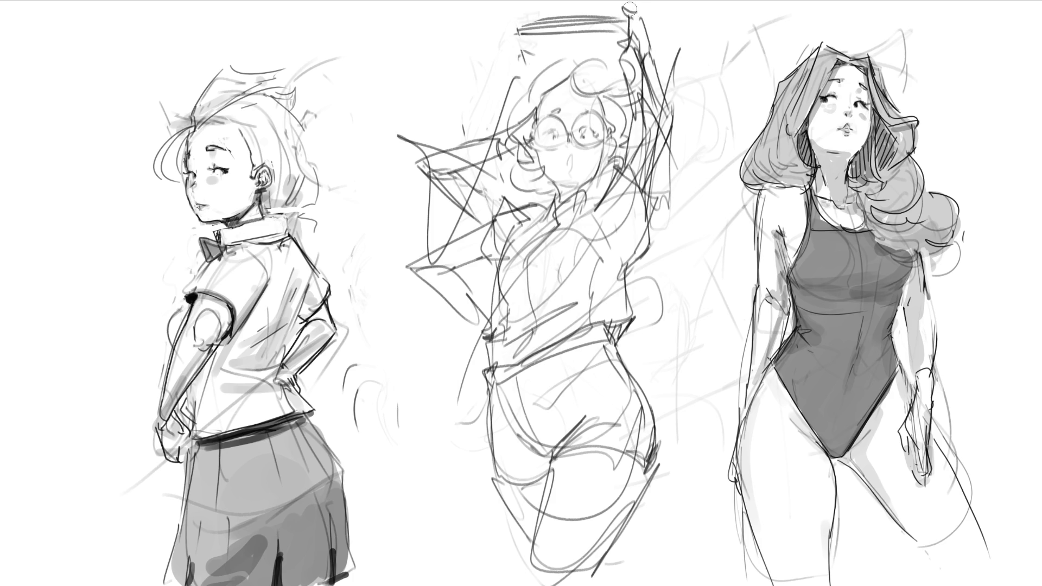
left_click_drag(680, 50, 659, 204)
Erase stray strokes beside the hair and arm, then redraw the raised hand
left_click_drag(644, 104, 635, 183)
mouse_move(647, 130)
left_mouse_down()
mouse_move(633, 57)
mouse_move(647, 113)
left_mouse_up()
left_click_drag(633, 60, 643, 108)
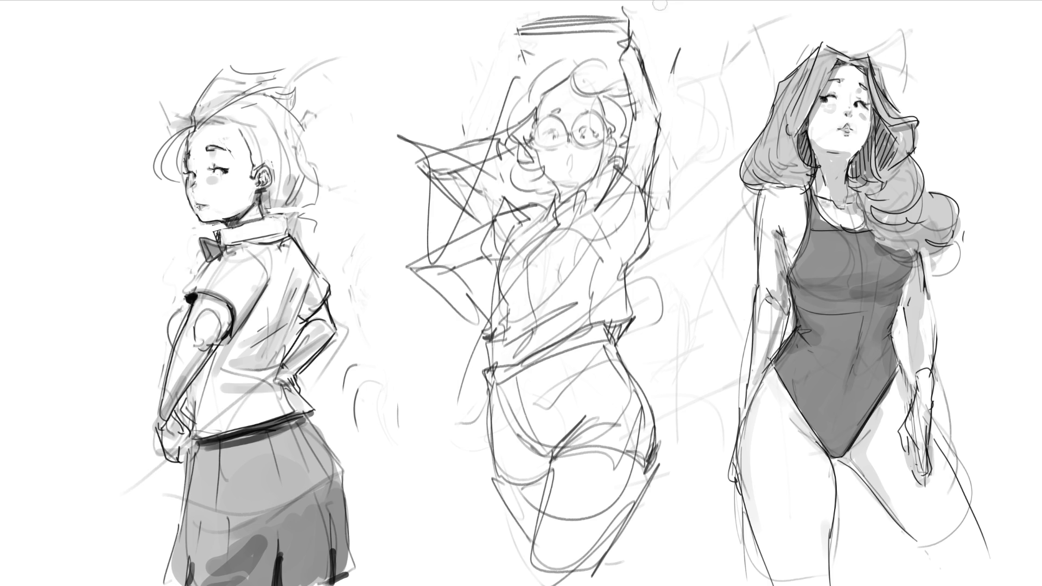
mouse_move(626, 56)
left_mouse_down()
mouse_move(625, 75)
mouse_move(655, 24)
mouse_move(655, 50)
mouse_move(646, 11)
mouse_move(640, 29)
left_mouse_up()
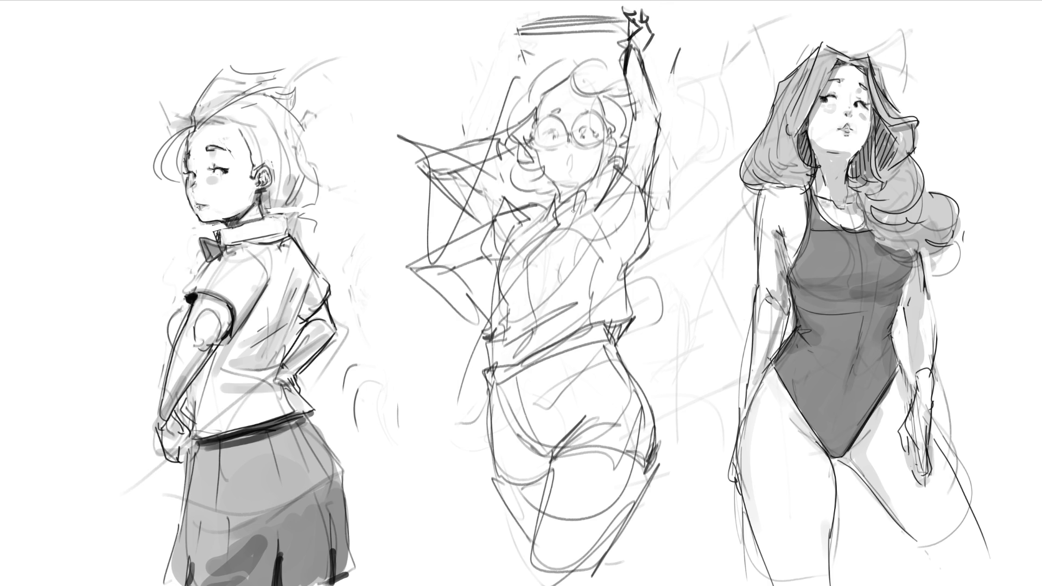
Ink a dark collar and the line down the middle girl's shirt front
mouse_move(558, 208)
left_mouse_down()
mouse_move(559, 224)
mouse_move(576, 209)
mouse_move(561, 207)
mouse_move(550, 223)
mouse_move(541, 214)
mouse_move(552, 211)
mouse_move(525, 269)
left_mouse_up()
left_click_drag(548, 233, 536, 249)
mouse_move(526, 265)
left_mouse_down()
mouse_move(535, 315)
mouse_move(507, 367)
left_mouse_up()
left_click_drag(534, 330, 511, 365)
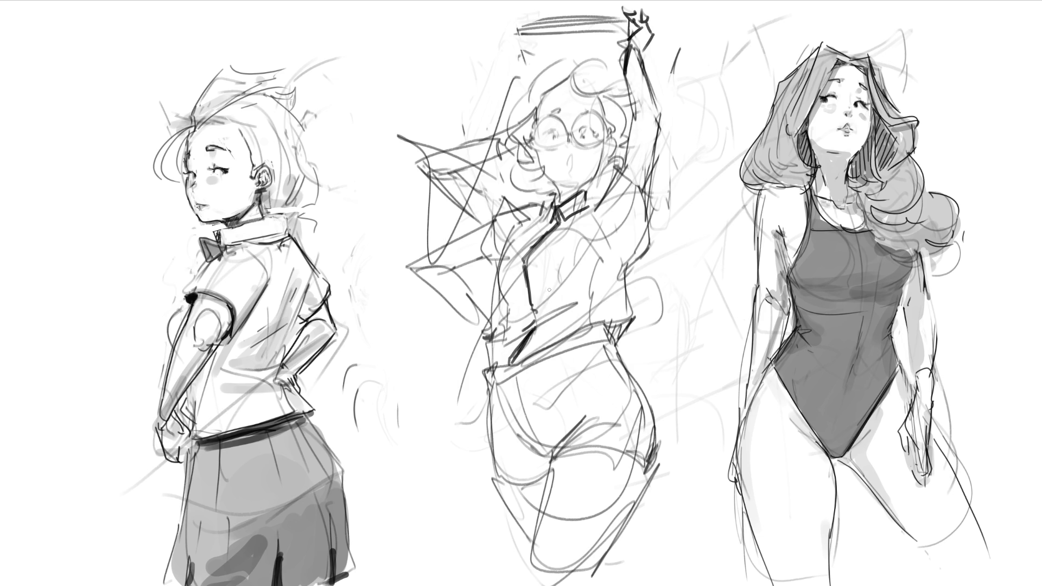
Fill dark corners at the shirt's edge and shorts, strengthen the collar and paint a dark waistband
mouse_move(615, 324)
left_mouse_down()
mouse_move(608, 339)
mouse_move(615, 329)
left_mouse_up()
left_click_drag(493, 371, 487, 377)
mouse_move(562, 211)
left_mouse_down()
mouse_move(561, 221)
mouse_move(589, 209)
mouse_move(553, 204)
mouse_move(588, 190)
mouse_move(595, 207)
mouse_move(562, 204)
mouse_move(592, 204)
mouse_move(569, 216)
mouse_move(590, 207)
left_mouse_up()
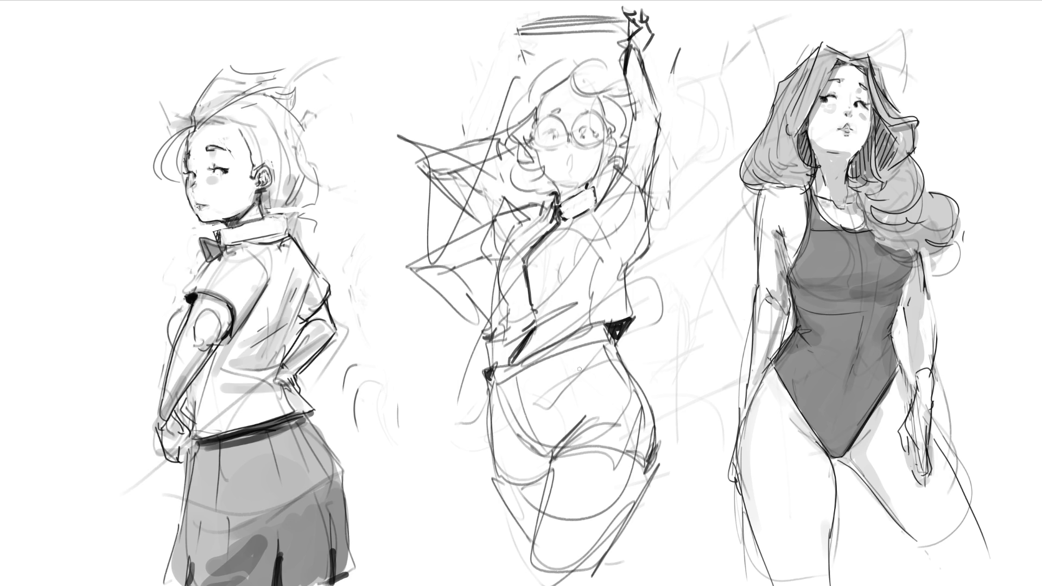
left_click_drag(488, 381, 624, 350)
Undo the dark waistband and shade the waistband, torso and both arms light grey
key("ctrl+z")
mouse_move(484, 382)
left_mouse_down()
mouse_move(607, 332)
mouse_move(485, 387)
left_mouse_up()
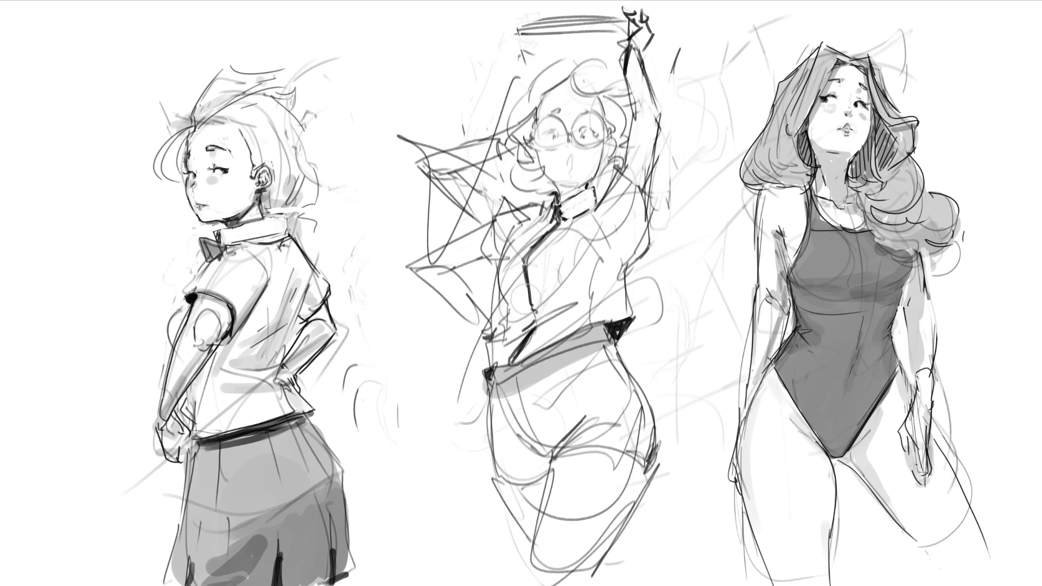
left_click_drag(526, 284, 603, 246)
mouse_move(505, 314)
left_mouse_down()
mouse_move(582, 282)
mouse_move(586, 288)
left_mouse_up()
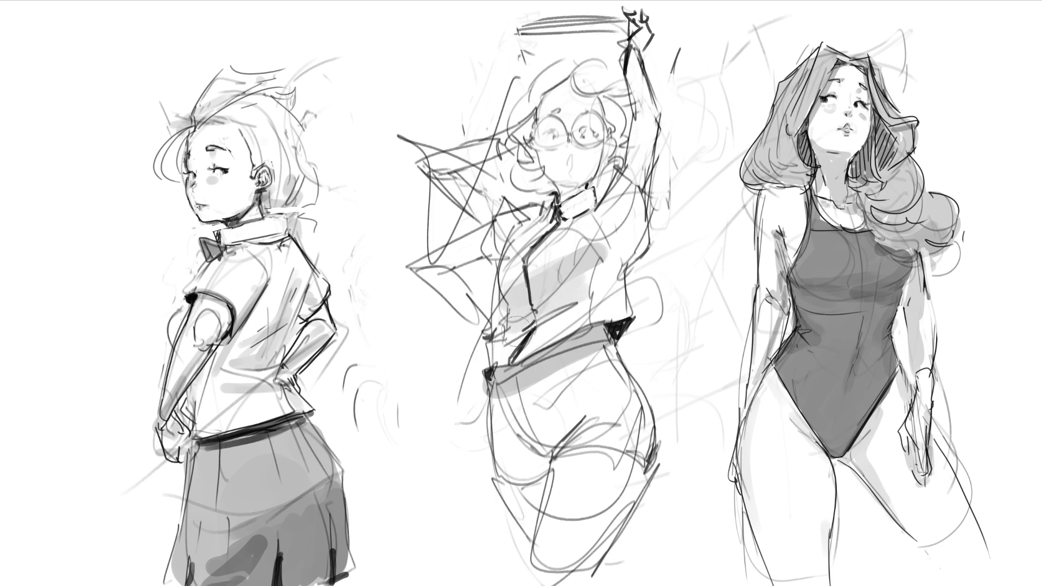
left_click_drag(623, 235, 655, 118)
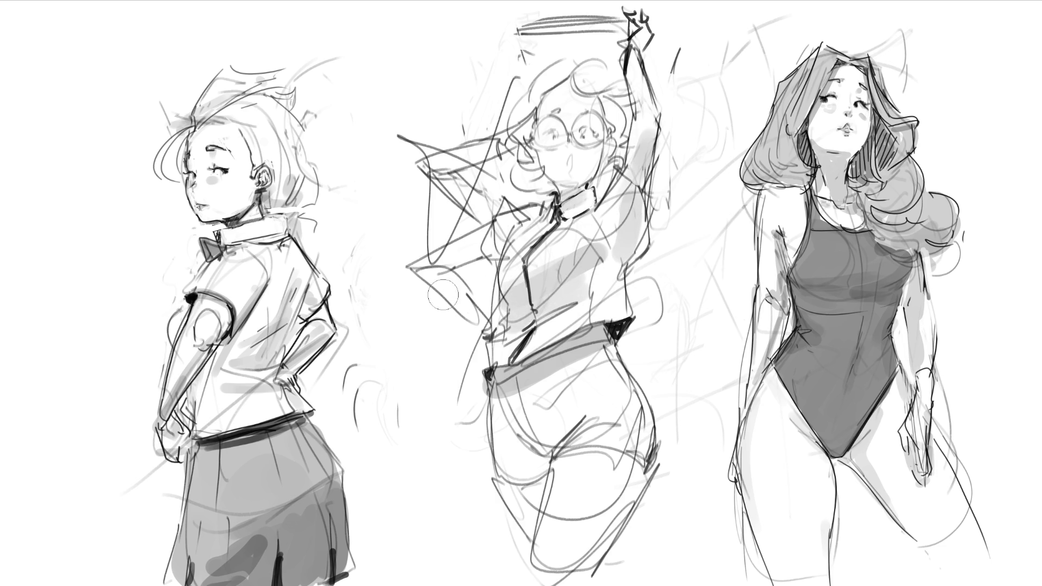
left_click_drag(434, 265, 497, 238)
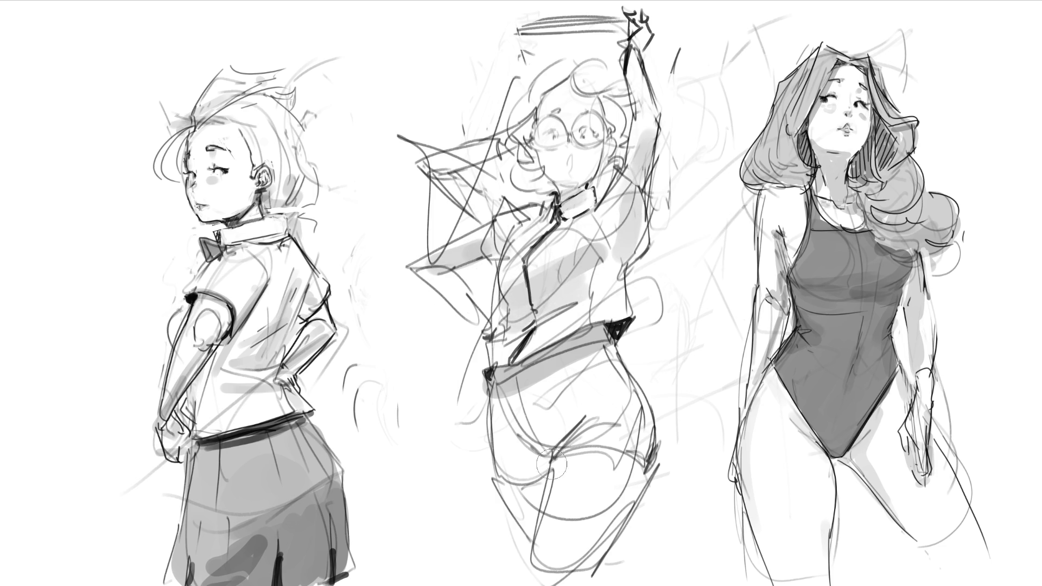
Shade the hip and thighs light grey, redraw the eye behind the glasses and the raised arm's edge
mouse_move(576, 418)
left_mouse_down()
mouse_move(529, 452)
mouse_move(521, 529)
left_mouse_up()
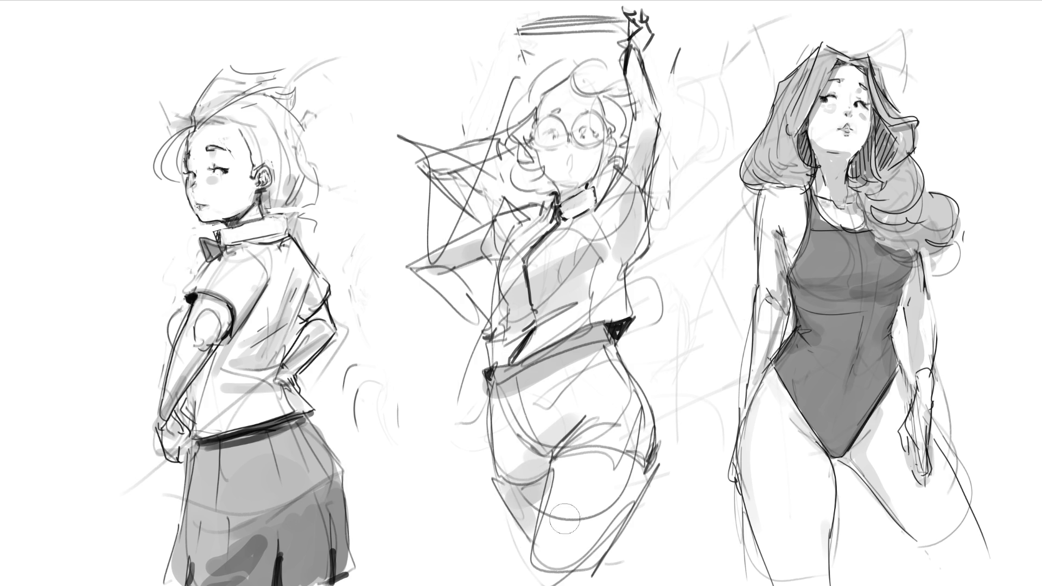
left_click_drag(579, 562, 652, 397)
left_click_drag(562, 456, 627, 399)
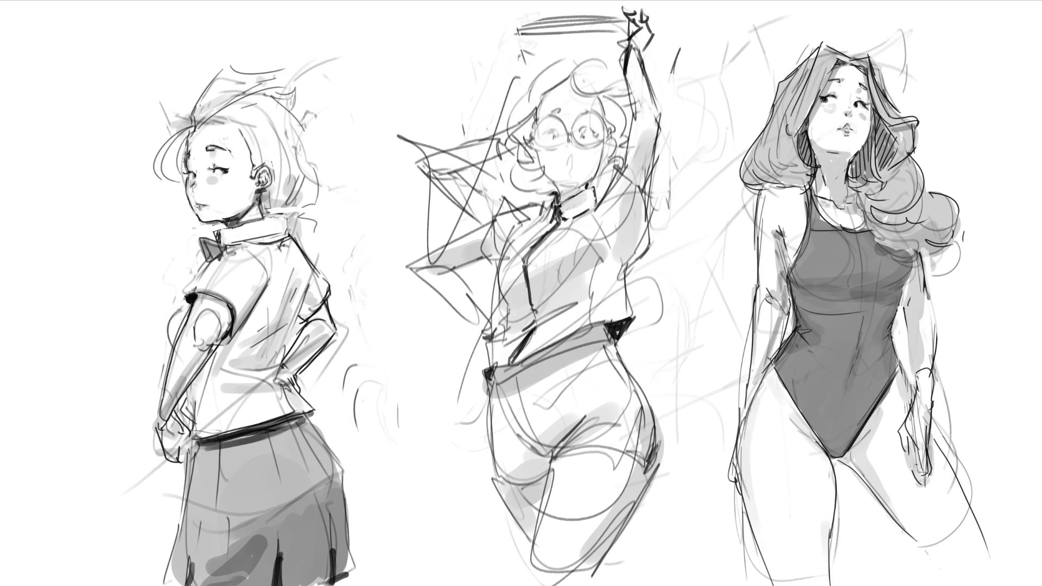
mouse_move(577, 143)
left_mouse_down()
mouse_move(590, 147)
mouse_move(558, 151)
mouse_move(576, 130)
left_mouse_up()
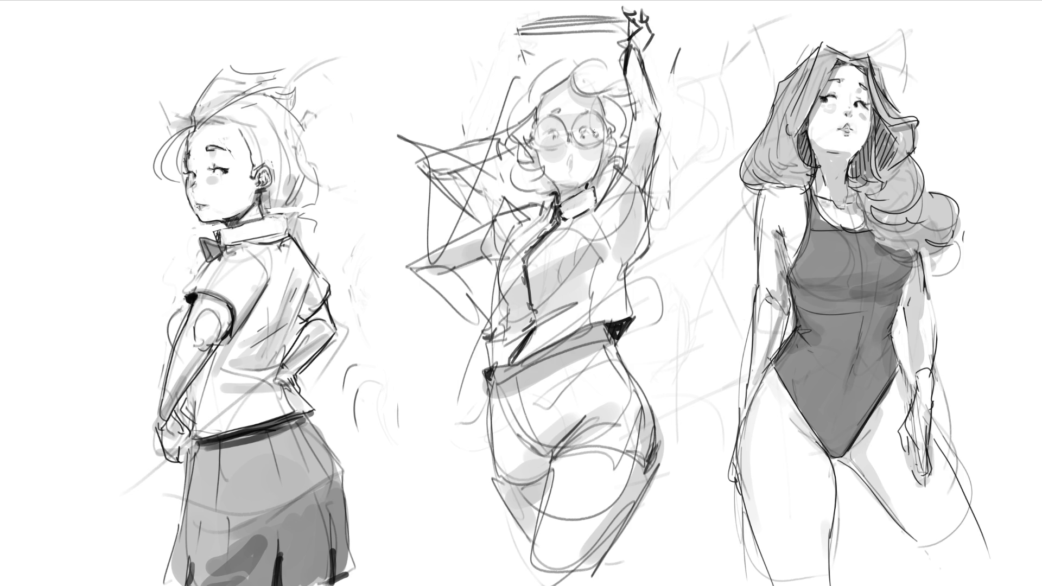
left_click_drag(665, 133, 629, 267)
Draw a belt across the middle girl's waist and outline a small bag at her hip
mouse_move(483, 388)
left_mouse_down()
mouse_move(481, 401)
mouse_move(635, 367)
left_mouse_up()
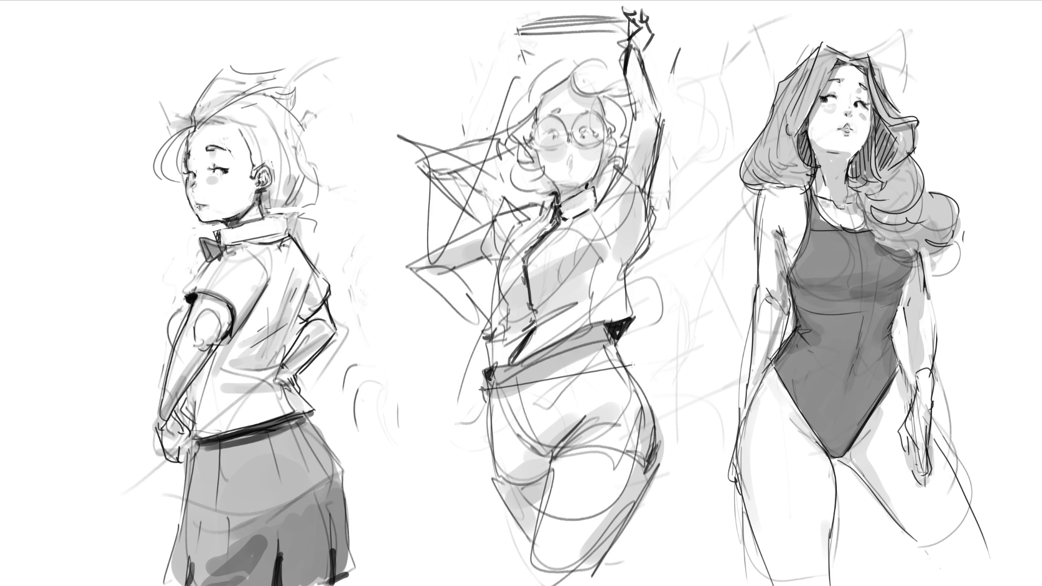
mouse_move(478, 395)
left_mouse_down()
mouse_move(650, 397)
mouse_move(623, 365)
mouse_move(700, 426)
mouse_move(655, 435)
mouse_move(689, 426)
left_mouse_up()
mouse_move(616, 363)
left_mouse_down()
mouse_move(691, 375)
mouse_move(629, 350)
mouse_move(620, 364)
left_mouse_up()
mouse_move(700, 365)
left_mouse_down()
mouse_move(642, 377)
mouse_move(695, 375)
mouse_move(720, 358)
mouse_move(693, 388)
left_mouse_up()
left_click_drag(690, 424, 665, 421)
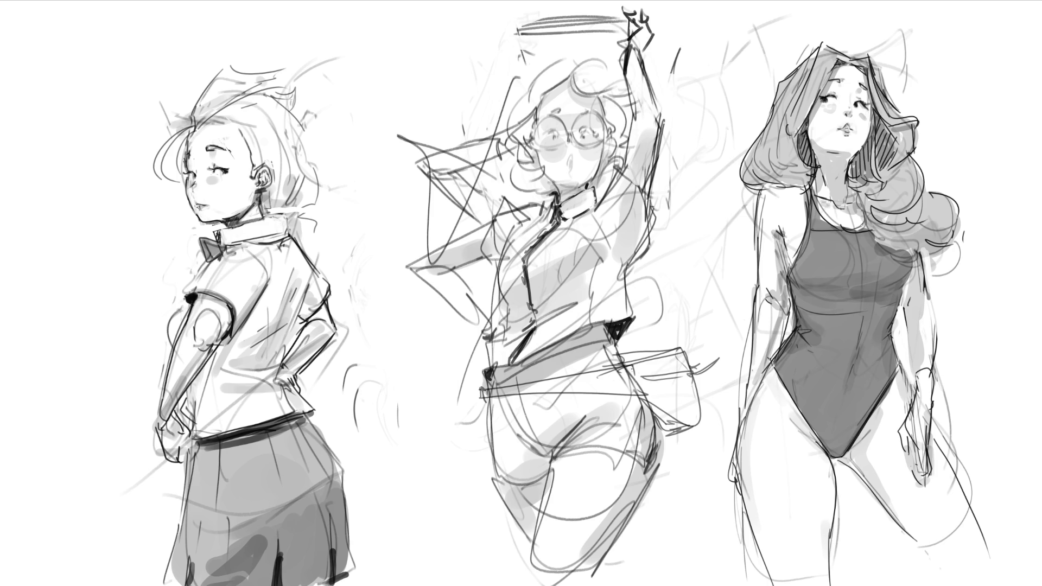
left_click_drag(627, 356, 672, 352)
Extend the belt line, shade under the belt and bag, and hatch the bag's surface
left_click_drag(486, 396, 667, 406)
left_click_drag(658, 400, 665, 421)
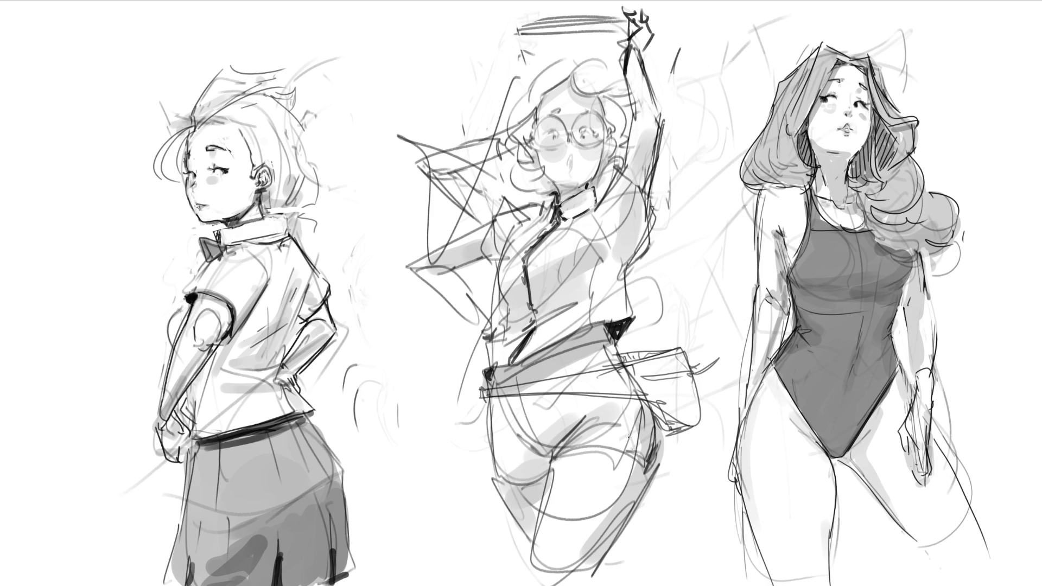
mouse_move(489, 399)
left_mouse_down()
mouse_move(661, 407)
mouse_move(674, 427)
mouse_move(670, 414)
left_mouse_up()
left_click_drag(628, 357, 672, 351)
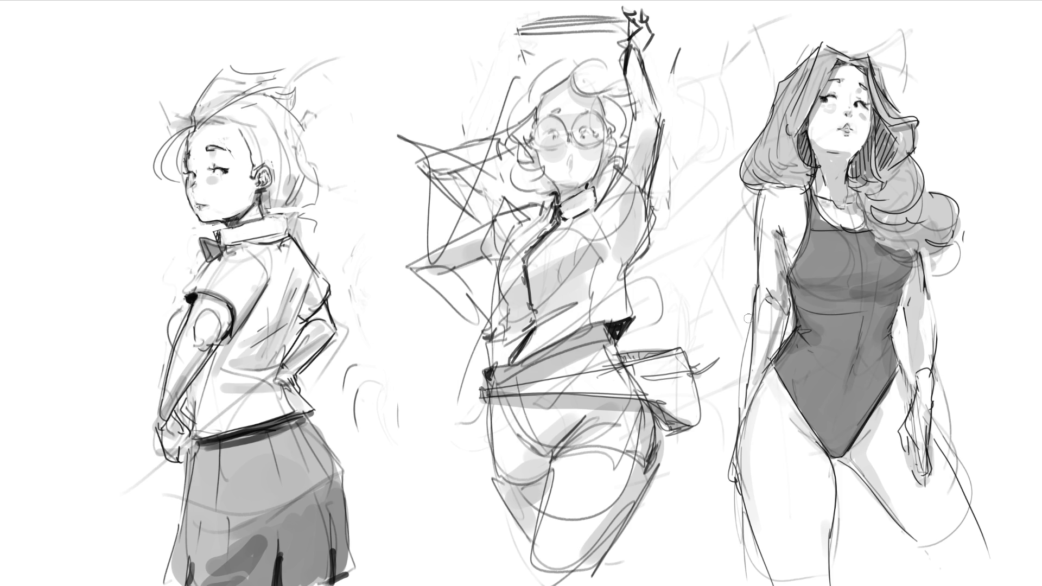
left_click_drag(655, 379, 668, 377)
Erase stray lines to the left of the middle girl's face
mouse_move(476, 207)
left_mouse_down()
mouse_move(489, 196)
mouse_move(511, 202)
left_mouse_up()
mouse_move(440, 175)
left_mouse_down()
mouse_move(465, 221)
mouse_move(424, 168)
mouse_move(435, 155)
left_mouse_up()
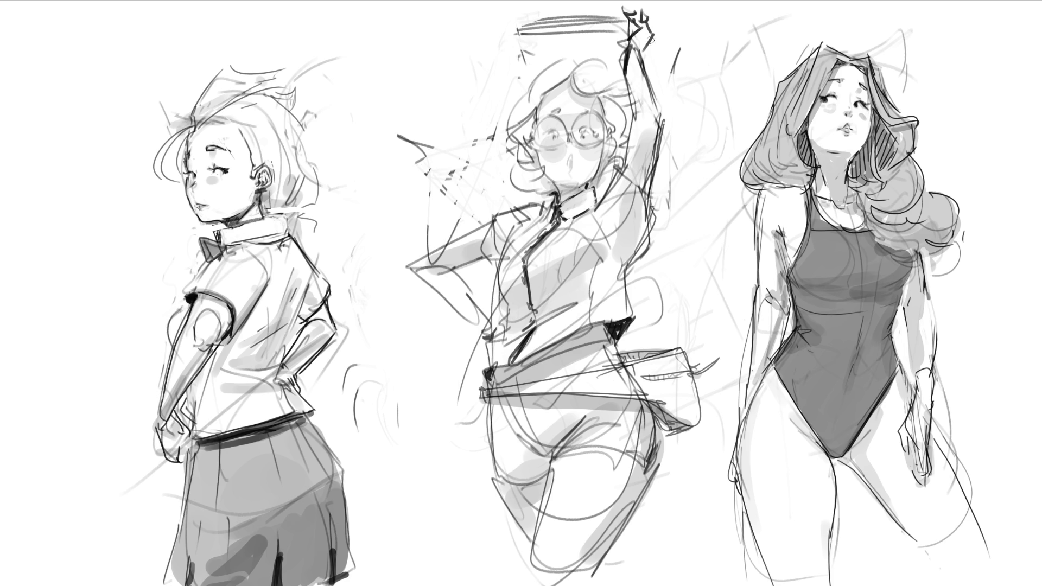
Block in a thick grey book shape above her head and erase lines near the raised arm
left_click_drag(521, 38, 539, 72)
left_click_drag(524, 34, 618, 33)
mouse_move(600, 38)
left_mouse_down()
mouse_move(545, 43)
mouse_move(570, 52)
mouse_move(537, 70)
mouse_move(619, 49)
mouse_move(634, 30)
mouse_move(619, 78)
mouse_move(537, 70)
mouse_move(606, 50)
left_mouse_up()
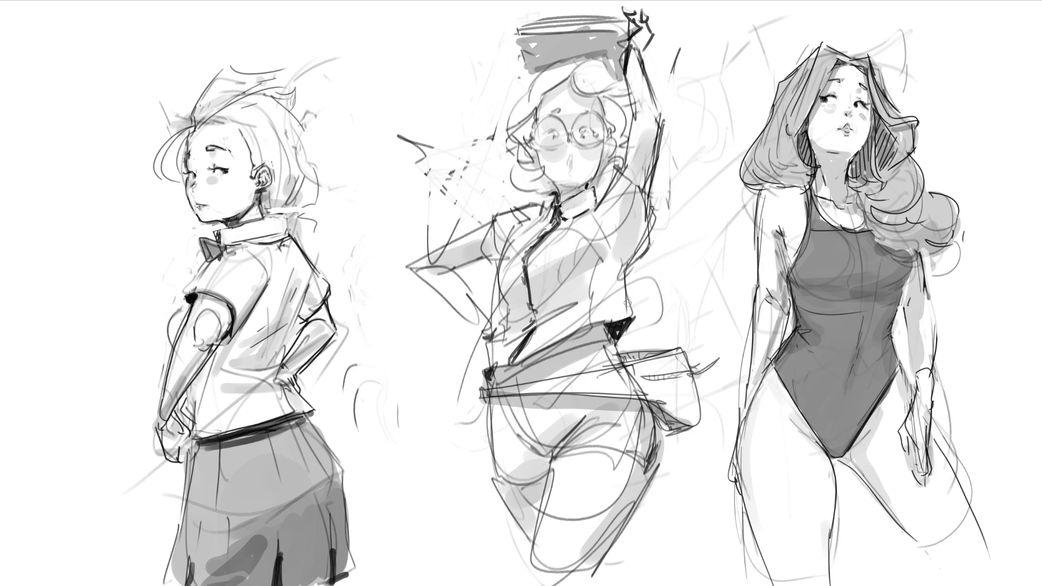
mouse_move(416, 269)
left_mouse_down()
mouse_move(452, 237)
mouse_move(465, 277)
left_mouse_up()
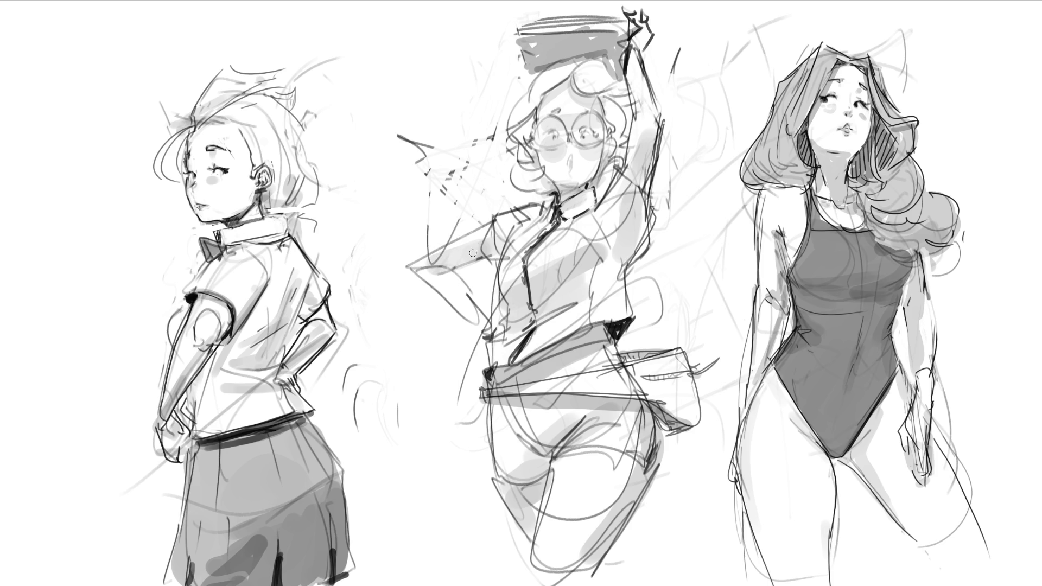
Erase old arm lines and sketch a reaching arm with a hand left of the girl's head
mouse_move(447, 226)
left_mouse_down()
mouse_move(431, 261)
mouse_move(468, 236)
mouse_move(457, 285)
mouse_move(463, 349)
left_mouse_up()
left_click_drag(439, 279, 420, 287)
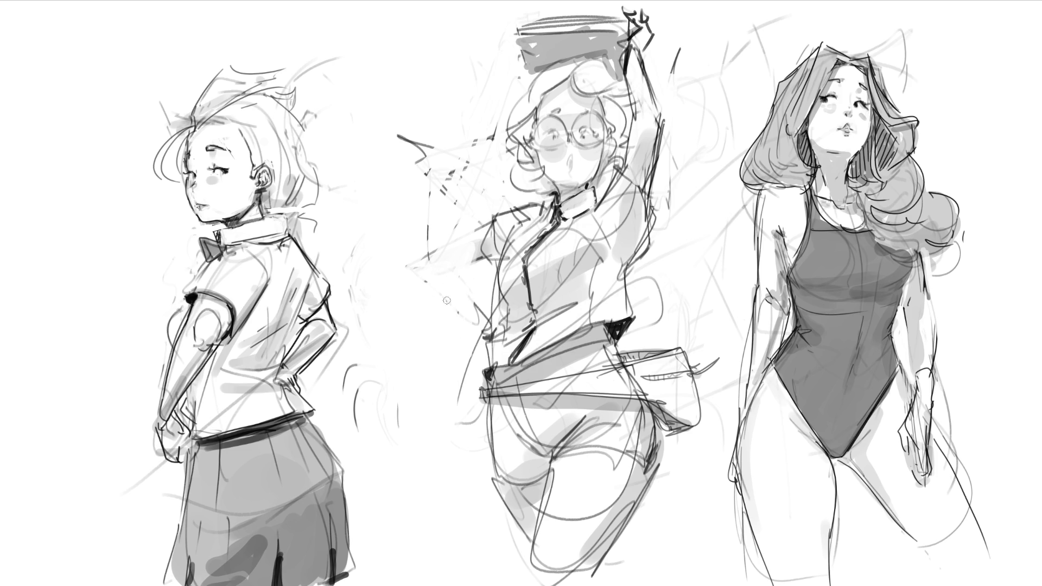
mouse_move(395, 132)
left_mouse_down()
mouse_move(437, 148)
mouse_move(419, 247)
mouse_move(482, 227)
left_mouse_up()
left_click_drag(418, 263, 446, 255)
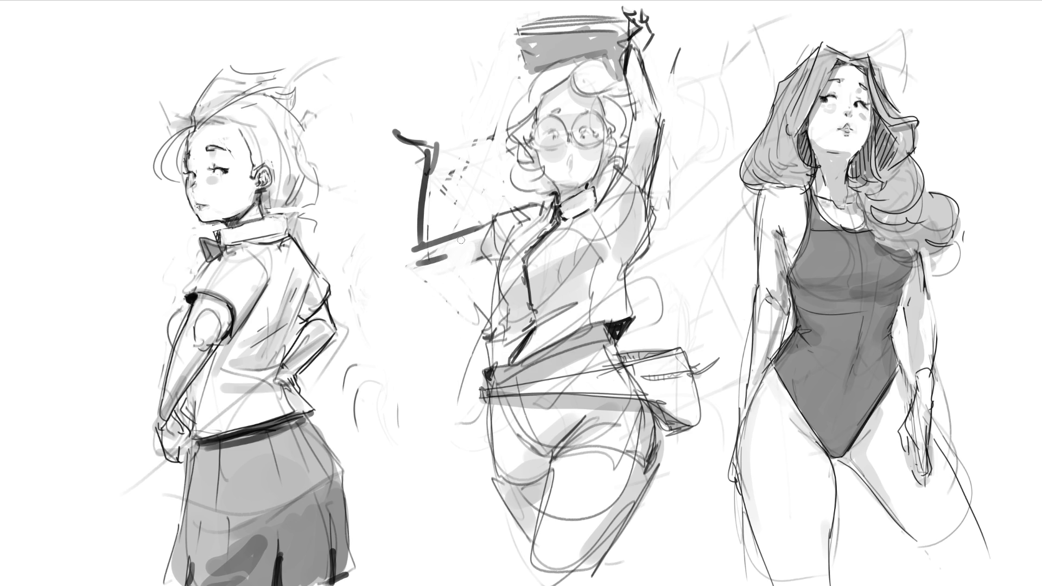
mouse_move(395, 155)
left_mouse_down()
mouse_move(418, 166)
mouse_move(420, 149)
mouse_move(440, 136)
left_mouse_up()
mouse_move(411, 174)
left_mouse_down()
mouse_move(431, 188)
mouse_move(418, 204)
left_mouse_up()
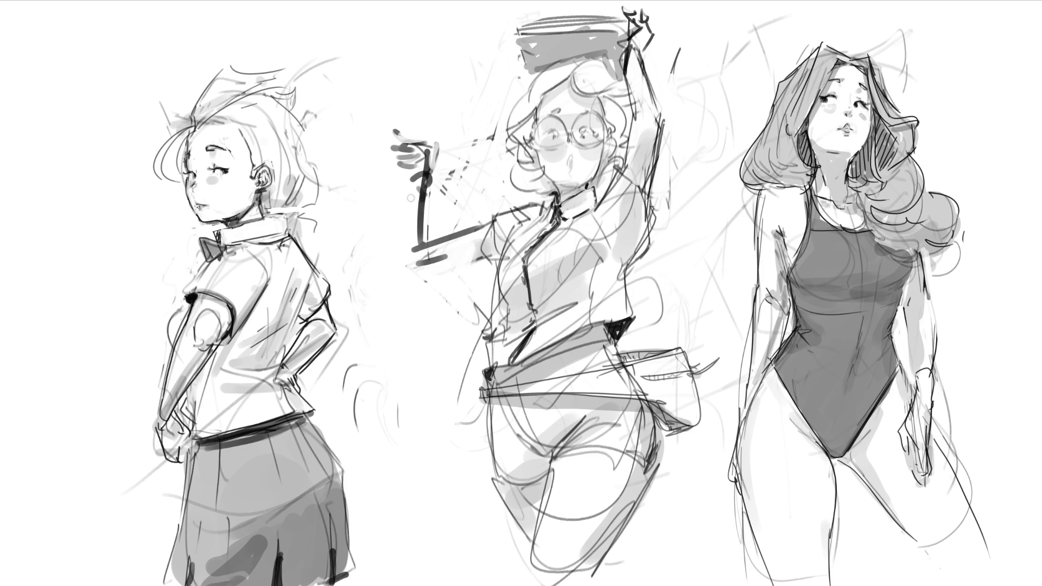
mouse_move(407, 154)
left_mouse_down()
mouse_move(360, 181)
mouse_move(395, 181)
mouse_move(401, 251)
mouse_move(480, 225)
left_mouse_up()
Redraw the forearm and elbow darker, then lighten and soften the forearm outlines
left_click_drag(397, 266, 470, 249)
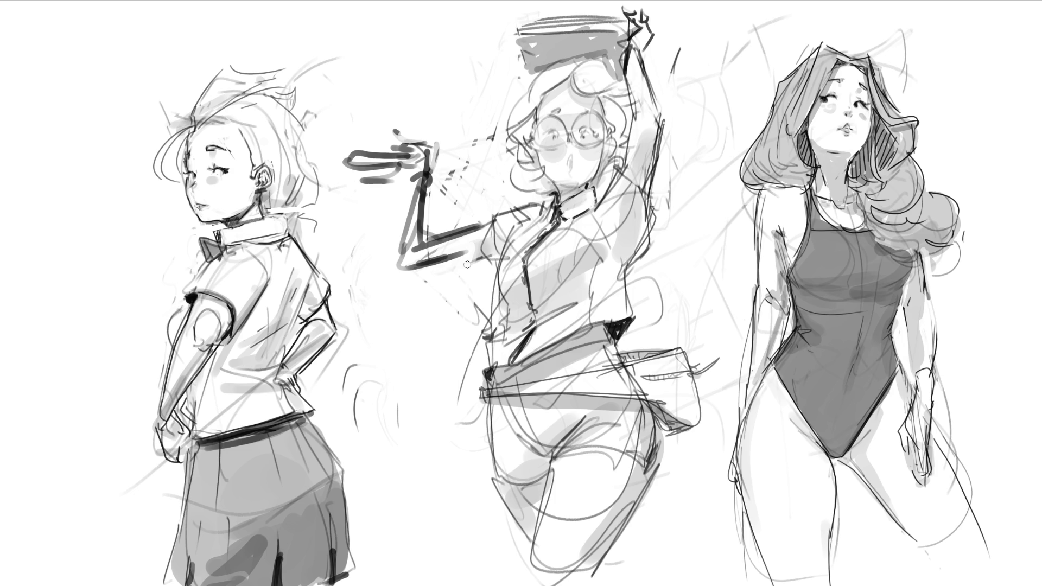
left_click_drag(409, 274, 477, 255)
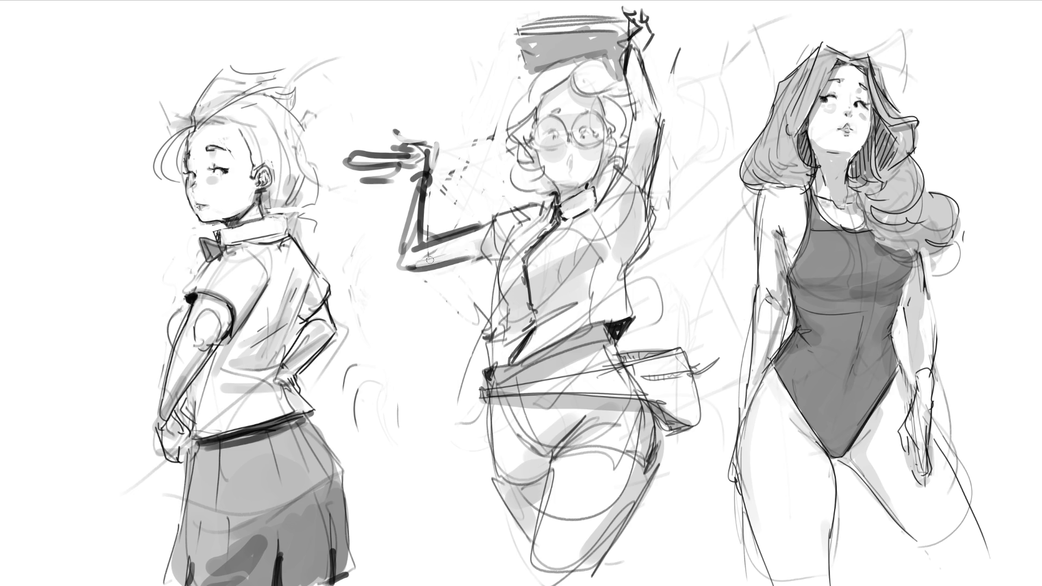
mouse_move(426, 212)
left_mouse_down()
mouse_move(430, 175)
mouse_move(419, 249)
left_mouse_up()
mouse_move(428, 163)
left_mouse_down()
mouse_move(415, 251)
mouse_move(427, 191)
mouse_move(423, 248)
left_mouse_up()
mouse_move(427, 211)
left_mouse_down()
mouse_move(470, 240)
mouse_move(418, 262)
left_mouse_up()
left_click_drag(412, 187, 413, 269)
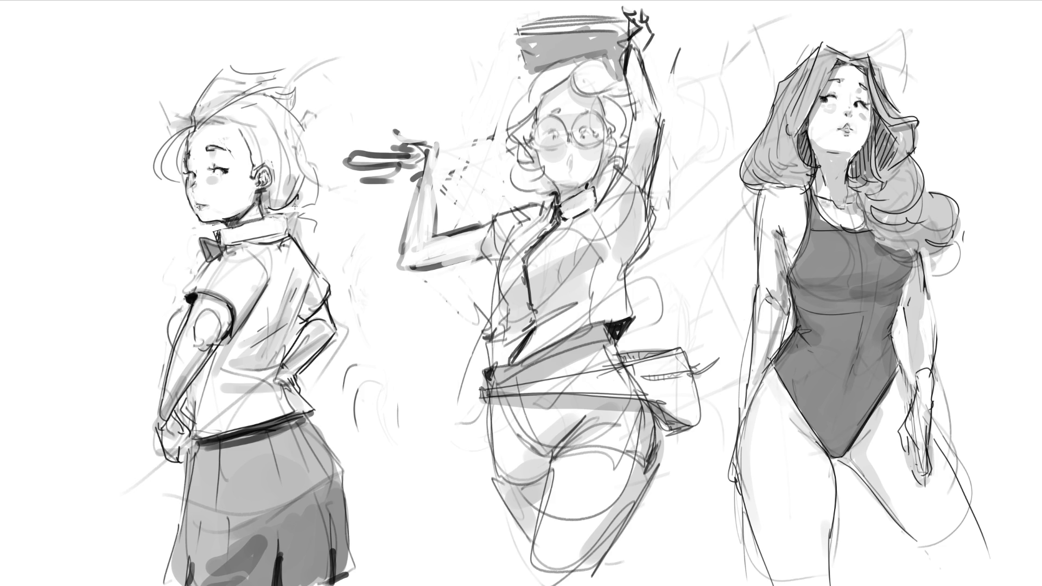
Draw a ribbon bow beside the schoolgirl's neck and sweep in flowing hair strands
mouse_move(293, 213)
left_mouse_down()
mouse_move(349, 163)
mouse_move(296, 231)
mouse_move(350, 221)
mouse_move(299, 233)
mouse_move(284, 223)
left_mouse_up()
mouse_move(309, 188)
left_mouse_down()
mouse_move(285, 212)
mouse_move(311, 240)
left_mouse_up()
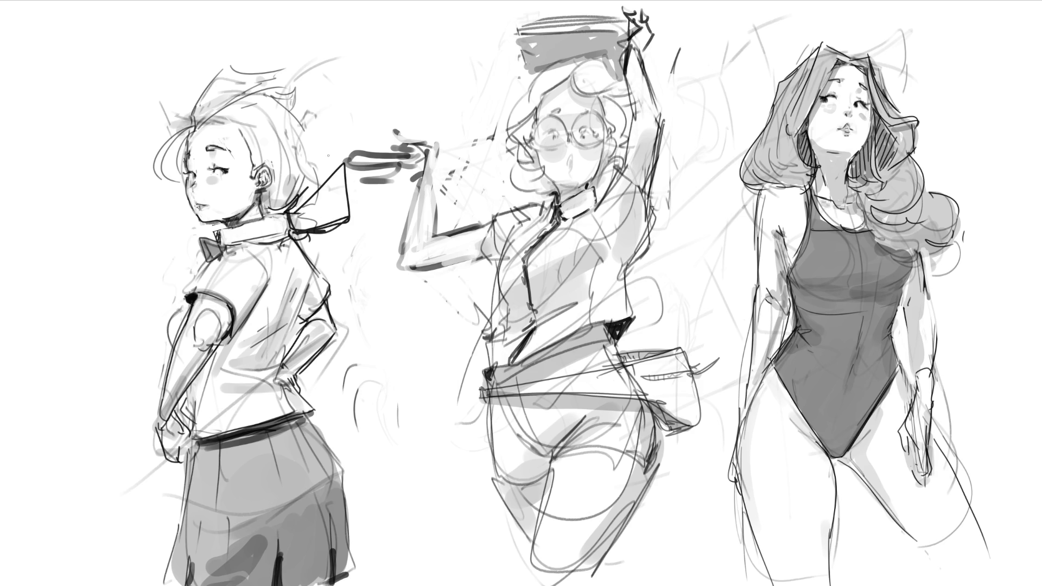
left_click_drag(295, 73, 394, 83)
mouse_move(275, 94)
left_mouse_down()
mouse_move(323, 177)
mouse_move(306, 196)
left_mouse_up()
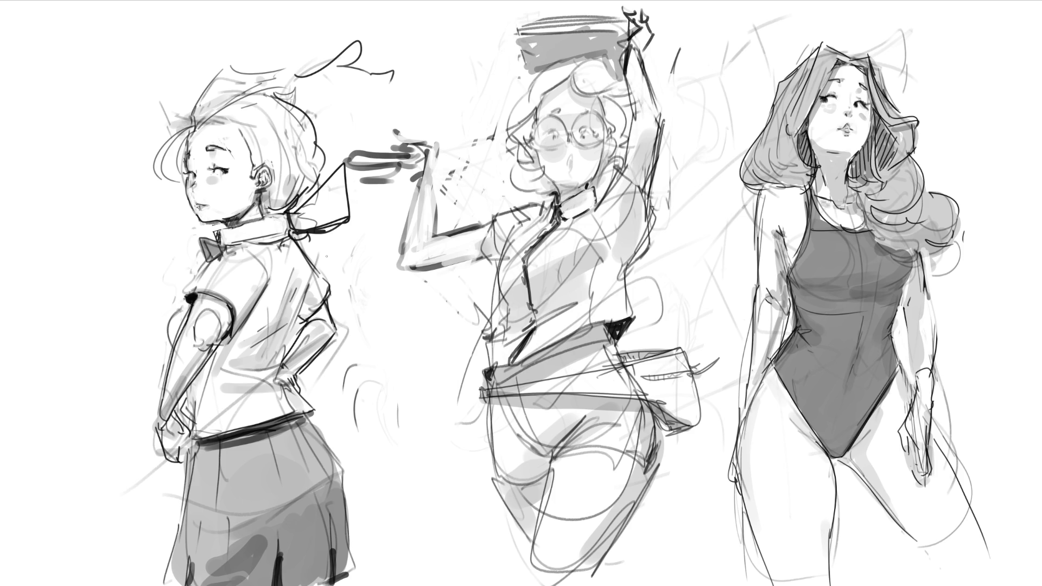
Retrace the schoolgirl's right hair outline darker and add a curve on the middle girl's bag strap
mouse_move(313, 191)
left_mouse_down()
mouse_move(277, 94)
mouse_move(308, 194)
left_mouse_up()
left_click_drag(309, 151, 304, 194)
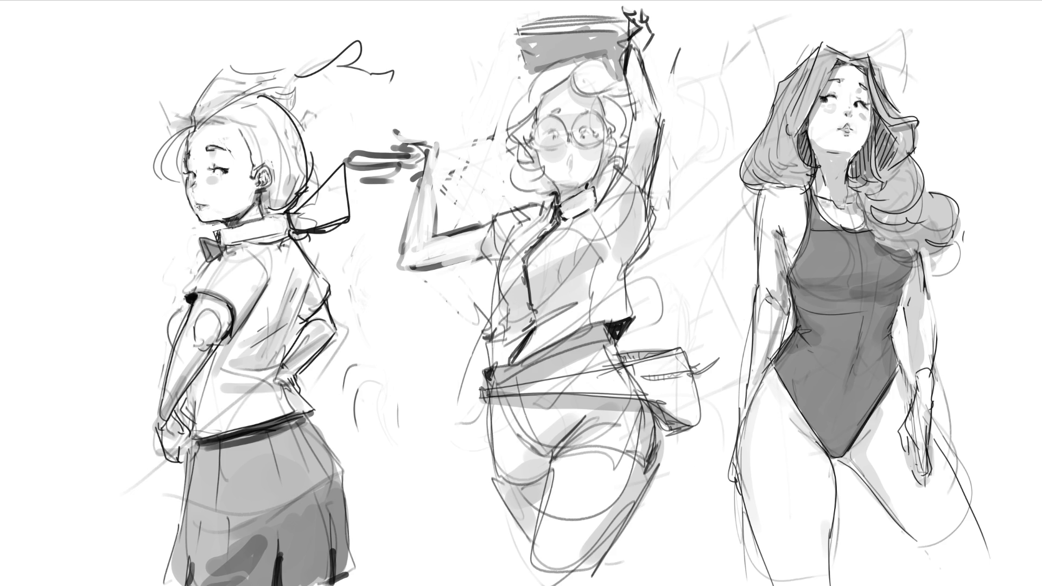
mouse_move(627, 368)
left_mouse_down()
mouse_move(616, 378)
mouse_move(632, 396)
left_mouse_up()
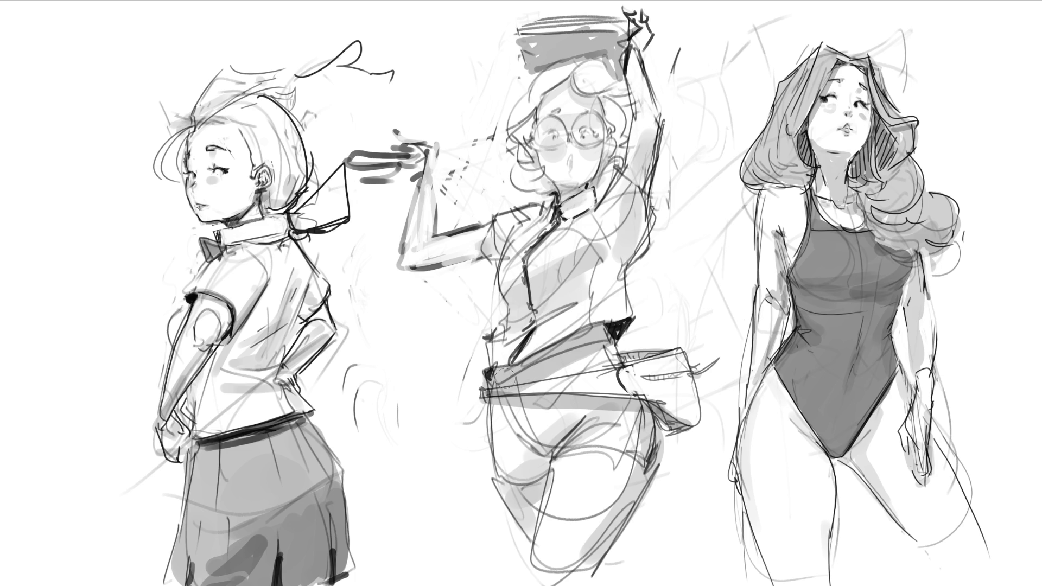
Shade the glasses girl's waistband and hip dark grey and lighten the thigh edges
left_click_drag(509, 377, 612, 351)
mouse_move(493, 393)
left_mouse_down()
mouse_move(525, 451)
mouse_move(506, 429)
mouse_move(650, 460)
left_mouse_up()
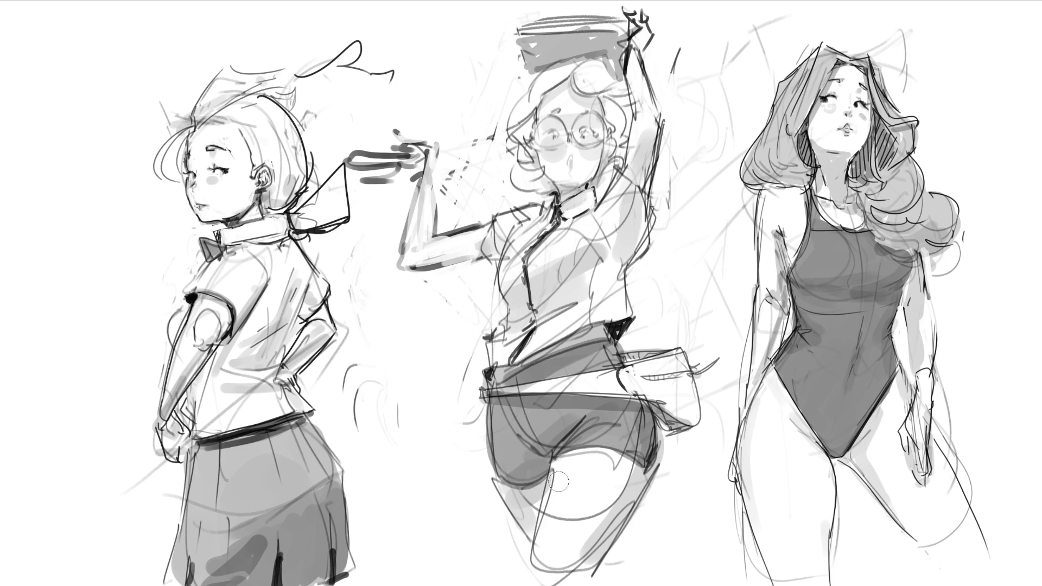
mouse_move(554, 520)
left_mouse_down()
mouse_move(617, 498)
mouse_move(623, 513)
mouse_move(629, 476)
mouse_move(568, 474)
mouse_move(552, 509)
mouse_move(565, 465)
mouse_move(550, 551)
mouse_move(551, 540)
mouse_move(570, 550)
mouse_move(633, 479)
mouse_move(573, 570)
left_mouse_up()
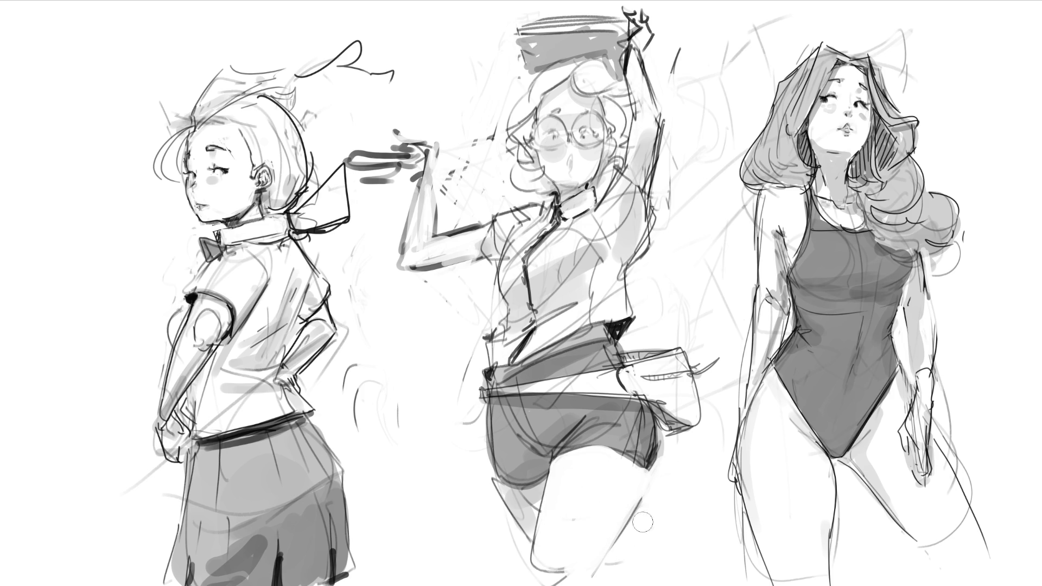
left_click_drag(659, 489, 623, 542)
Try several grey thigh shadow strokes, undoing each unwanted attempt with Ctrl+Z
left_click_drag(636, 475, 580, 579)
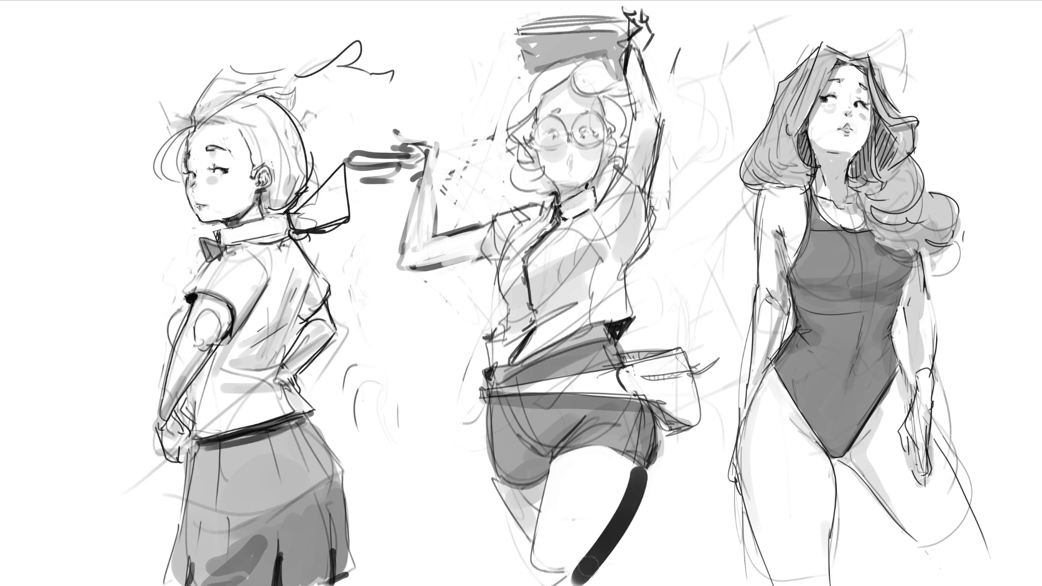
key("ctrl+z")
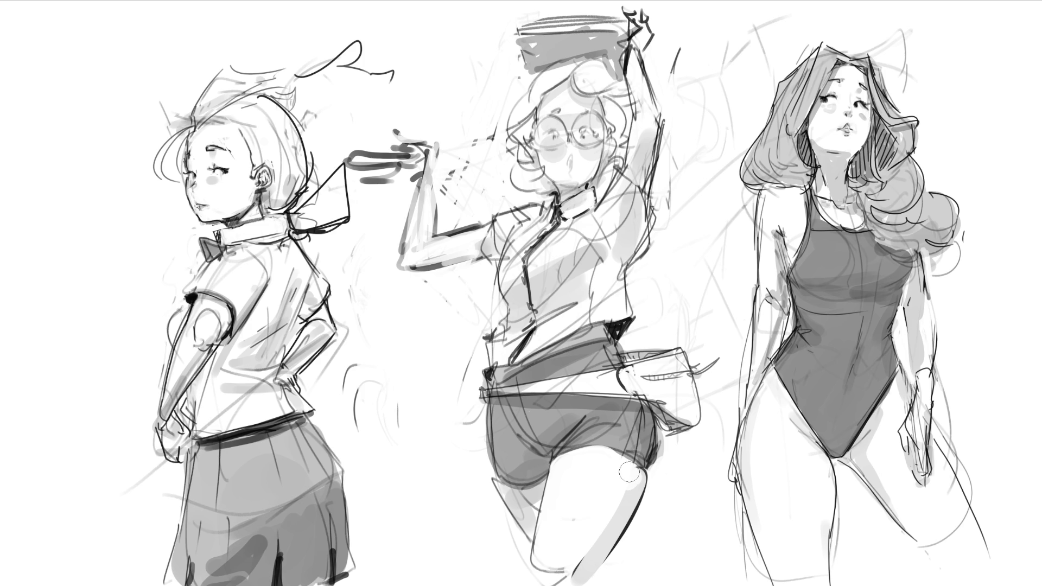
key("ctrl+z")
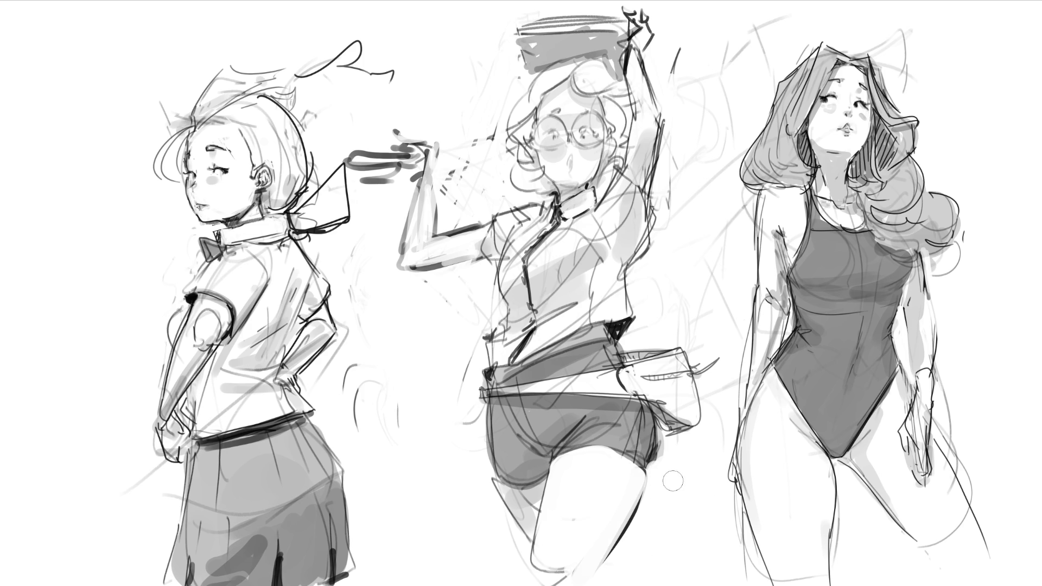
mouse_move(623, 466)
left_mouse_down()
mouse_move(578, 578)
mouse_move(633, 479)
left_mouse_up()
key("ctrl+z")
key("ctrl+z")
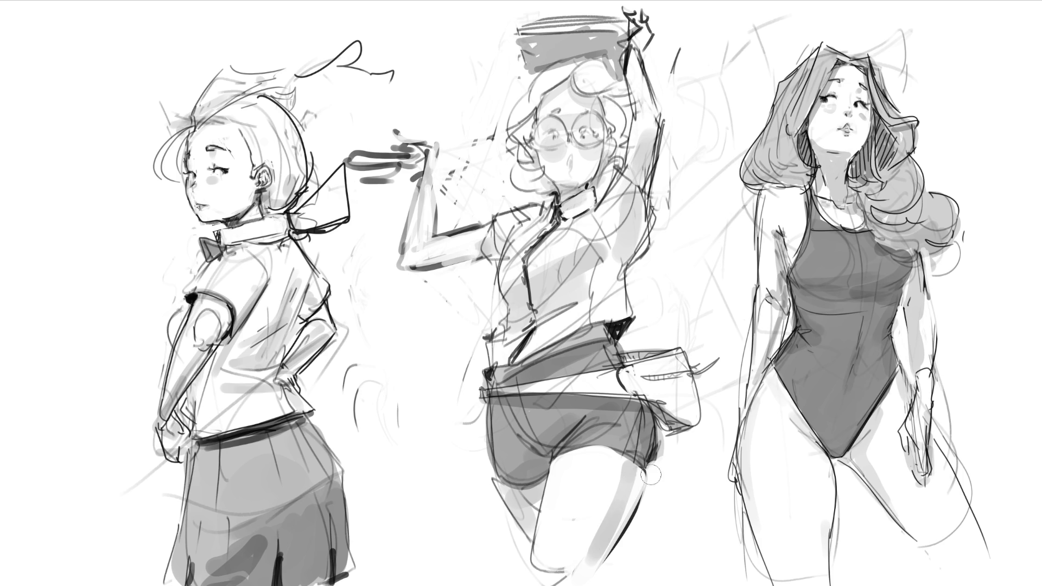
key("ctrl+z")
left_click_drag(629, 462, 583, 570)
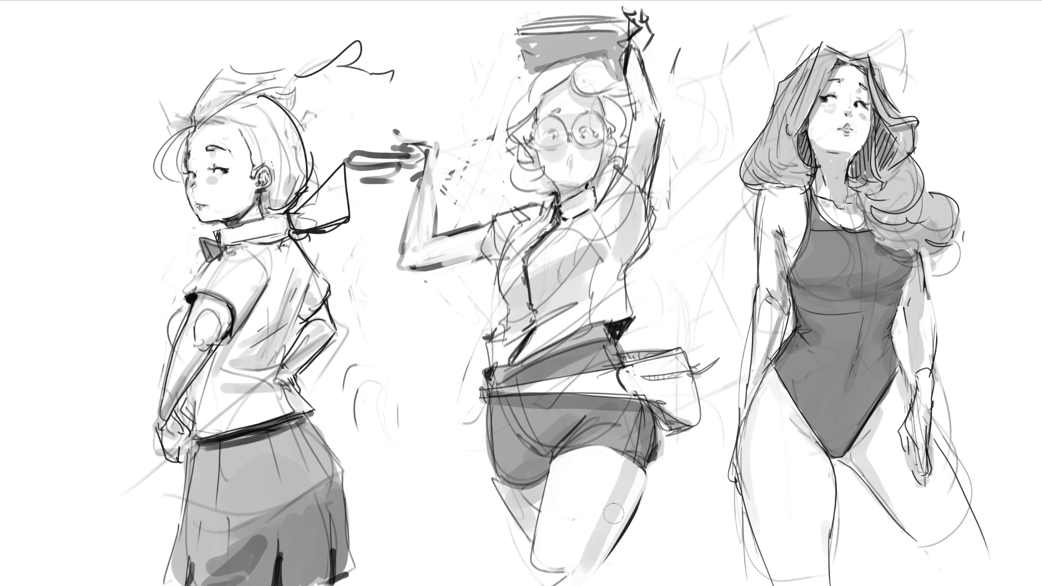
left_click_drag(635, 471, 579, 577)
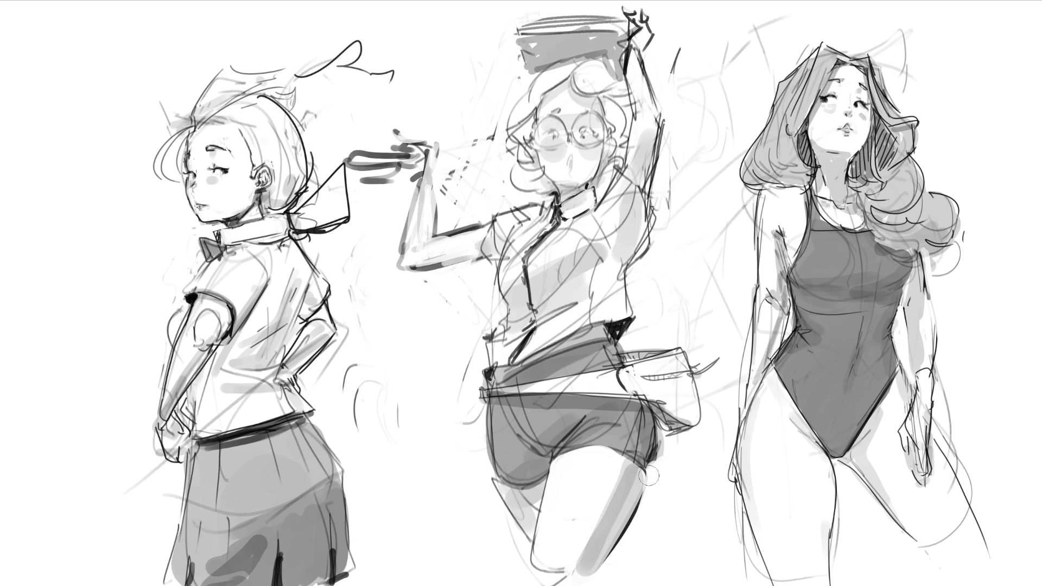
key("ctrl+z")
key("ctrl+z")
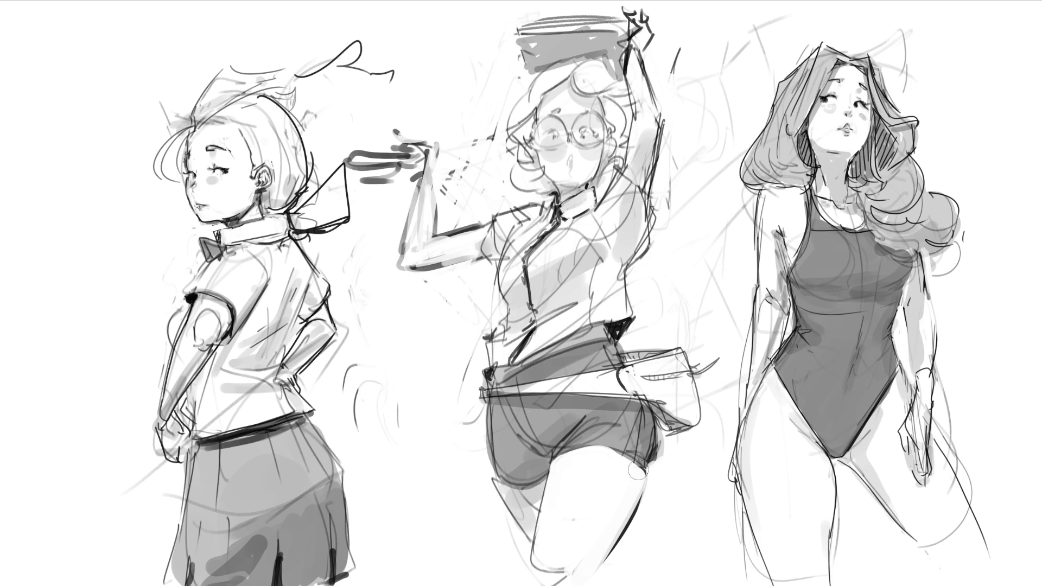
Paint the final light grey shadow down the right thigh and enlarge the brush
left_click_drag(629, 469, 577, 569)
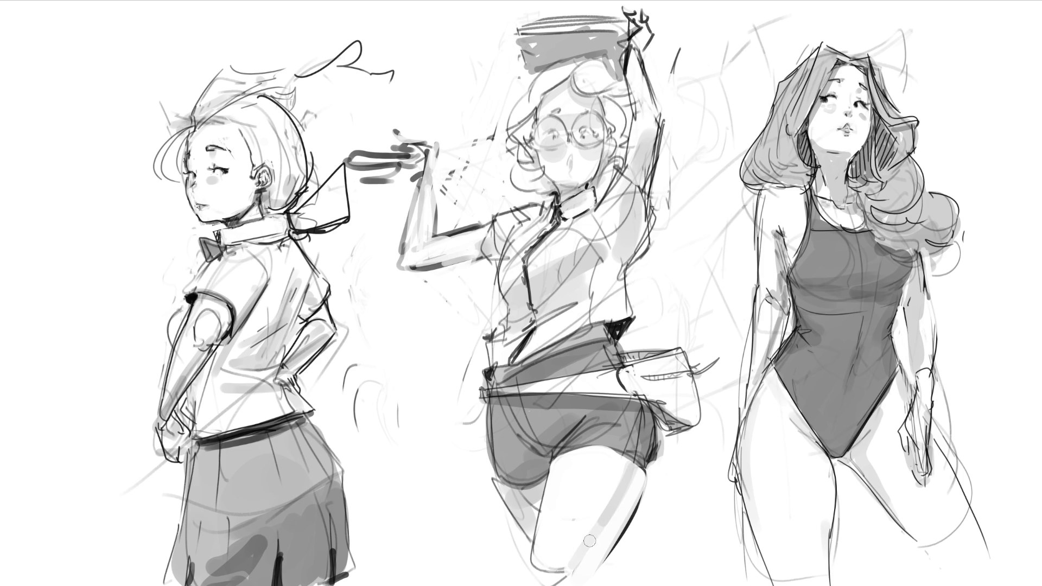
left_click_drag(630, 464, 578, 572)
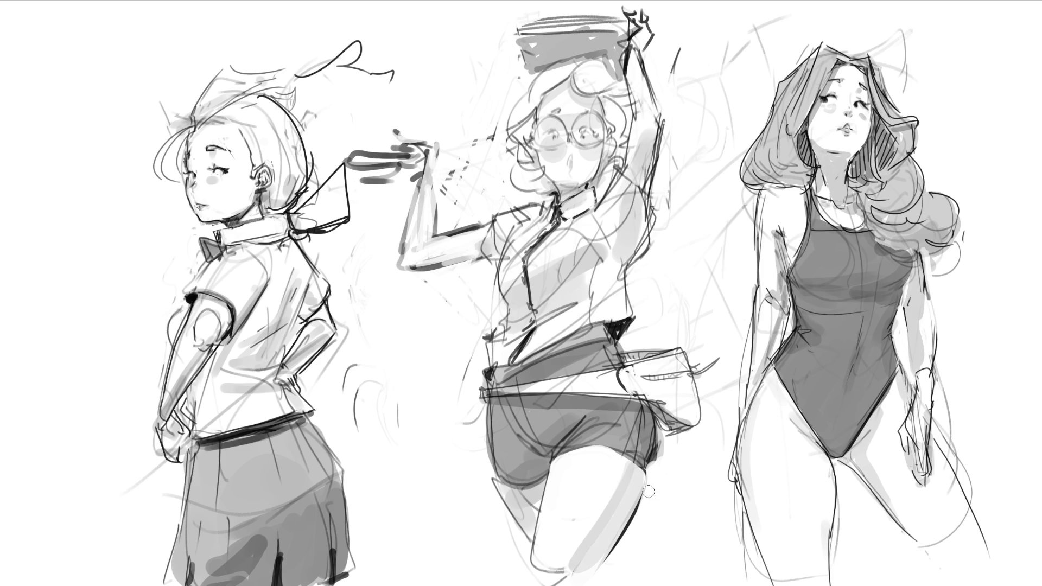
key("bracketright")
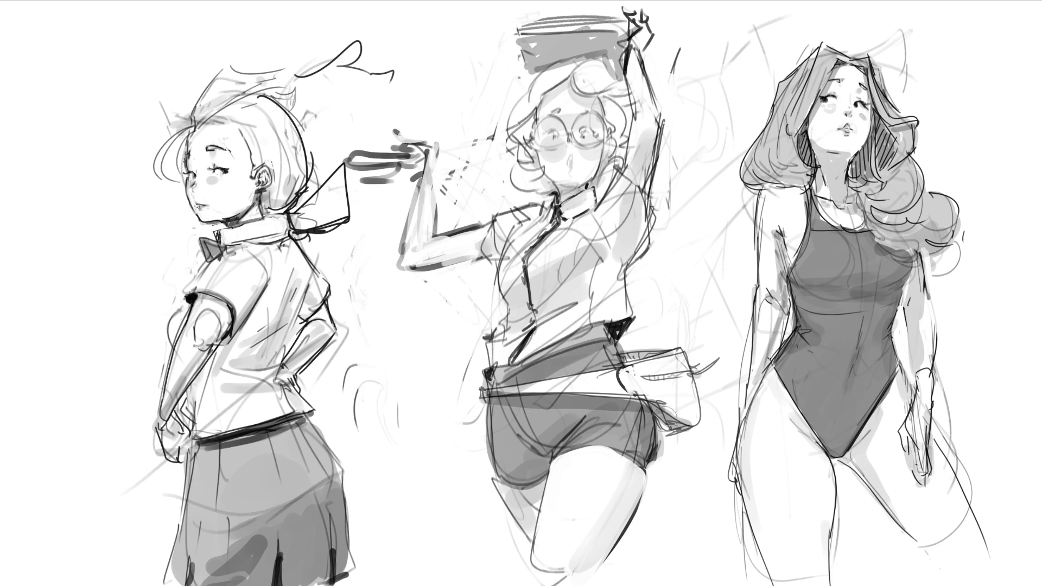
Paint white over the lines below the armpit, then draw a dark line down the torso side with a smaller brush
left_click_drag(603, 293, 562, 330)
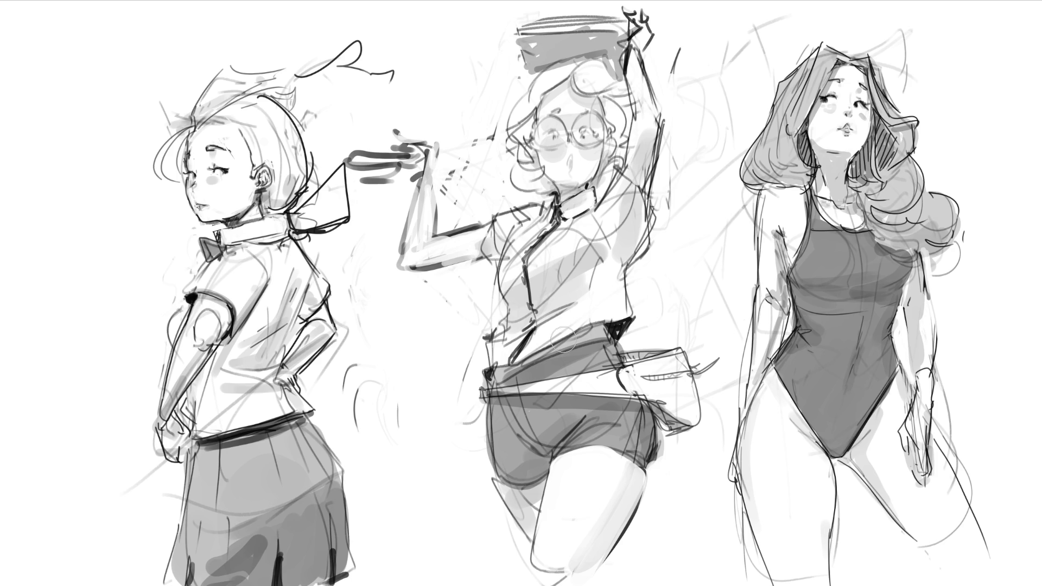
key("bracketleft")
left_click_drag(618, 265, 621, 315)
Darken the top outline of the hair and add small strokes around the glasses
mouse_move(580, 112)
left_mouse_down()
mouse_move(588, 107)
mouse_move(560, 87)
mouse_move(573, 76)
left_mouse_up()
mouse_move(528, 115)
left_mouse_down()
mouse_move(570, 74)
mouse_move(596, 76)
mouse_move(599, 96)
mouse_move(603, 58)
mouse_move(631, 126)
mouse_move(607, 144)
mouse_move(613, 154)
left_mouse_up()
left_click_drag(533, 130, 529, 155)
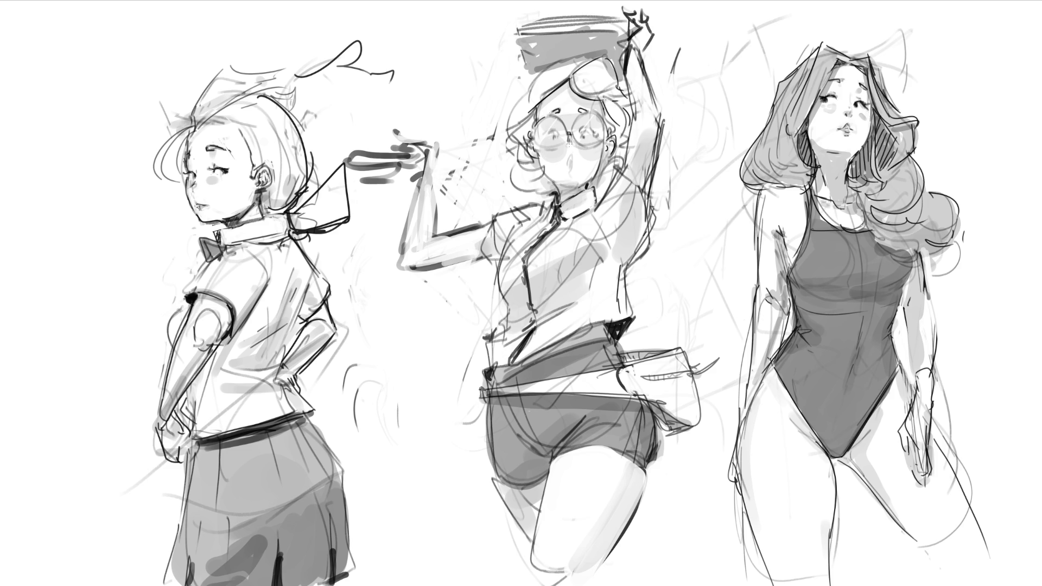
Shape a small open mouth with darker strokes, undoing a stray curve beneath it
left_click_drag(569, 156, 575, 162)
left_click_drag(569, 161, 574, 173)
left_click_drag(567, 181, 583, 179)
left_click_drag(561, 180, 594, 183)
key("ctrl+z")
Add a cheek stroke, dot a pupil into the right lens and outline the left side of the head
left_click_drag(604, 153, 601, 167)
left_click(585, 136)
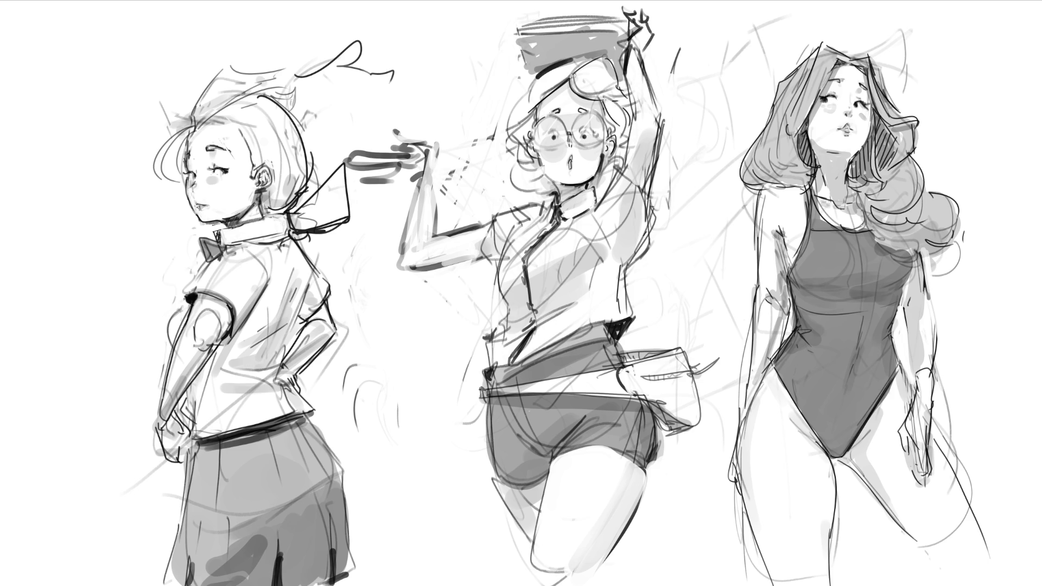
mouse_move(570, 64)
left_mouse_down()
mouse_move(508, 146)
mouse_move(537, 194)
mouse_move(597, 187)
mouse_move(599, 200)
mouse_move(611, 163)
mouse_move(605, 188)
mouse_move(615, 181)
left_mouse_up()
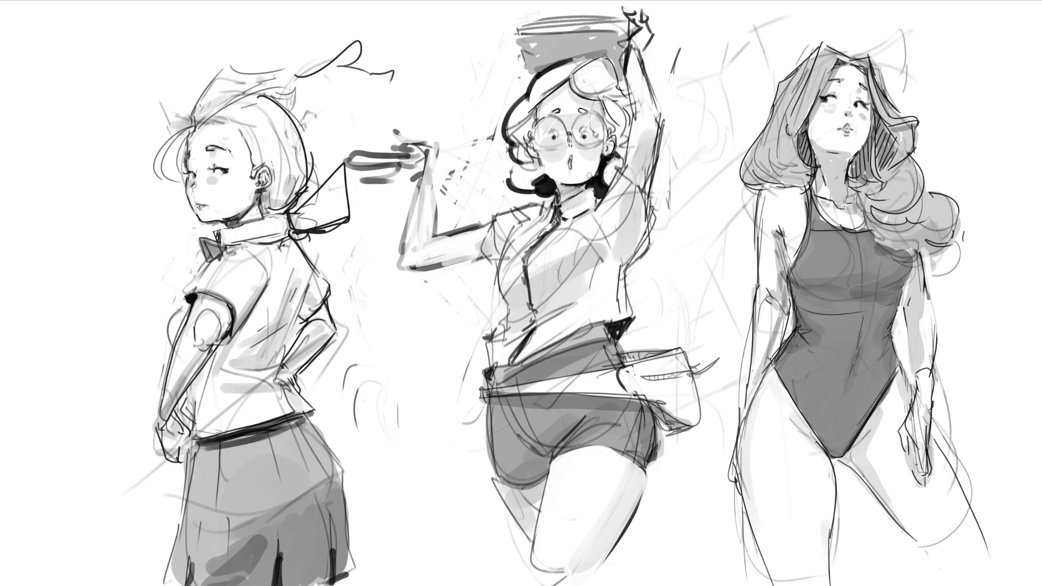
Darken the raised arm's edges and work the curve beside it, undoing a stray stroke
mouse_move(621, 96)
left_mouse_down()
mouse_move(632, 118)
mouse_move(630, 101)
left_mouse_up()
left_click_drag(661, 141, 655, 180)
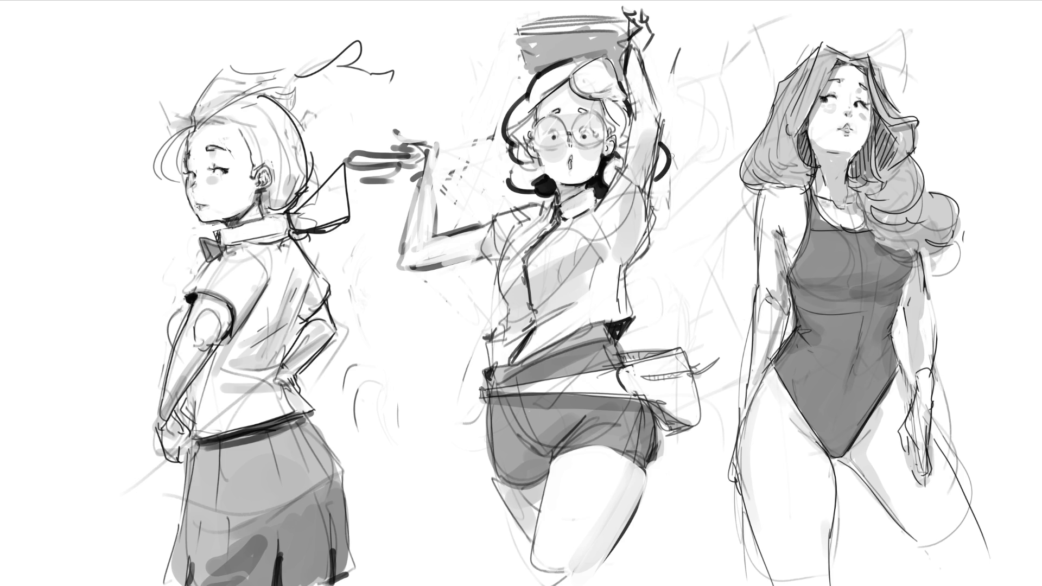
left_click_drag(666, 142, 662, 181)
left_click_drag(658, 122, 647, 187)
mouse_move(661, 119)
left_mouse_down()
mouse_move(644, 187)
mouse_move(621, 169)
left_mouse_up()
key("ctrl+z")
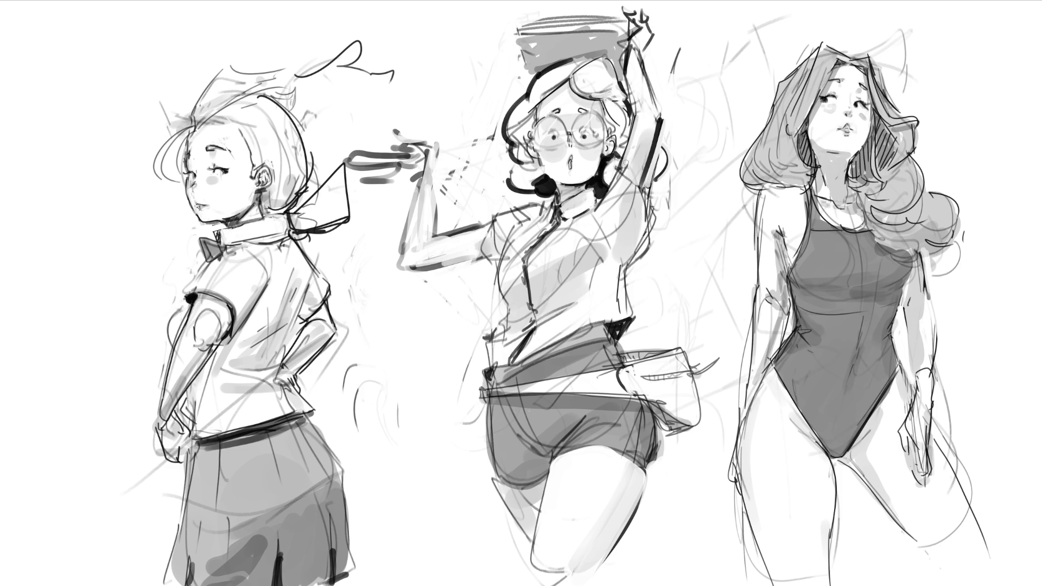
Darken the upper edges of the raised arm, then erase and lighten the rough strokes around the hand
left_click_drag(627, 57, 637, 114)
left_click_drag(632, 51, 662, 132)
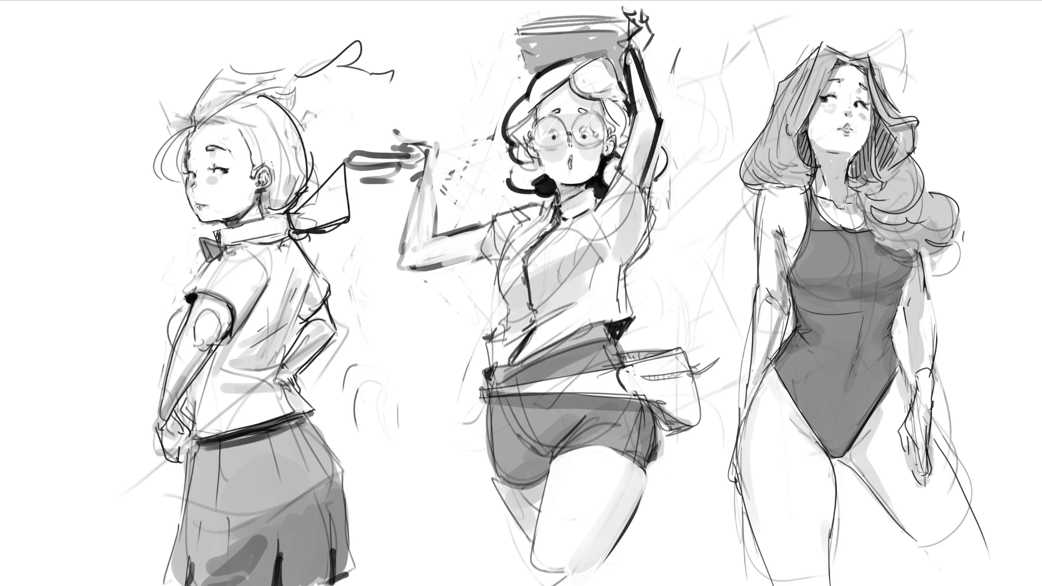
left_click_drag(641, 27, 633, 71)
left_click_drag(643, 17, 659, 111)
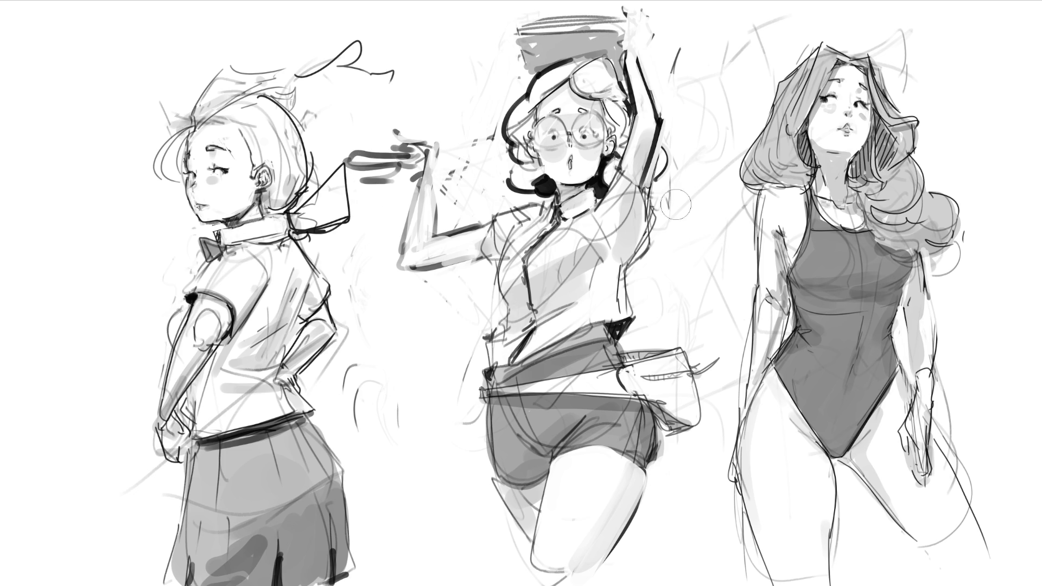
Erase the extended hand and forearm strokes and fade the old raised arm outline
mouse_move(361, 117)
left_mouse_down()
mouse_move(407, 245)
mouse_move(423, 135)
left_mouse_up()
left_click_drag(432, 261, 462, 187)
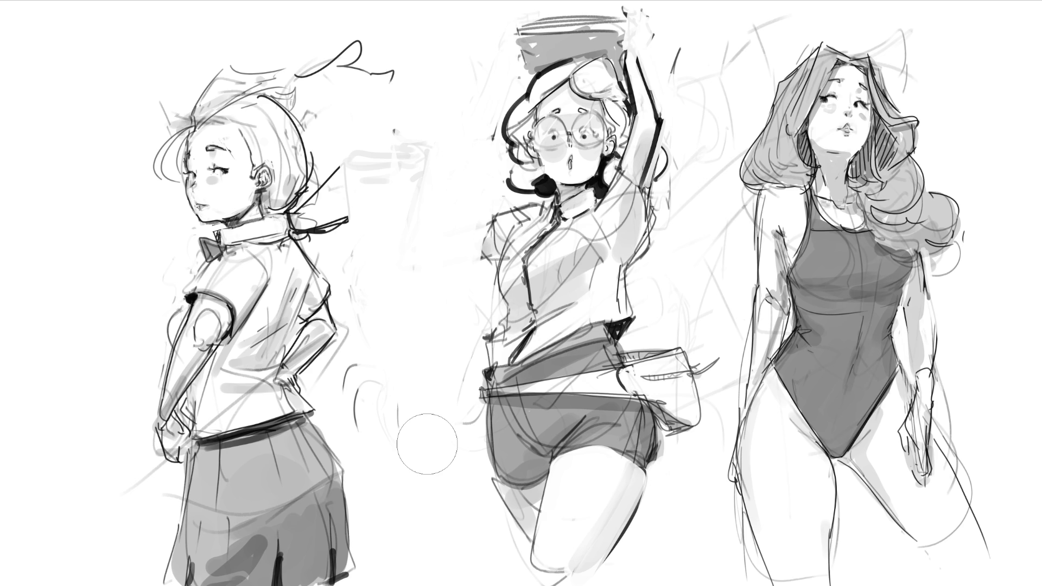
left_click_drag(663, 179, 651, 33)
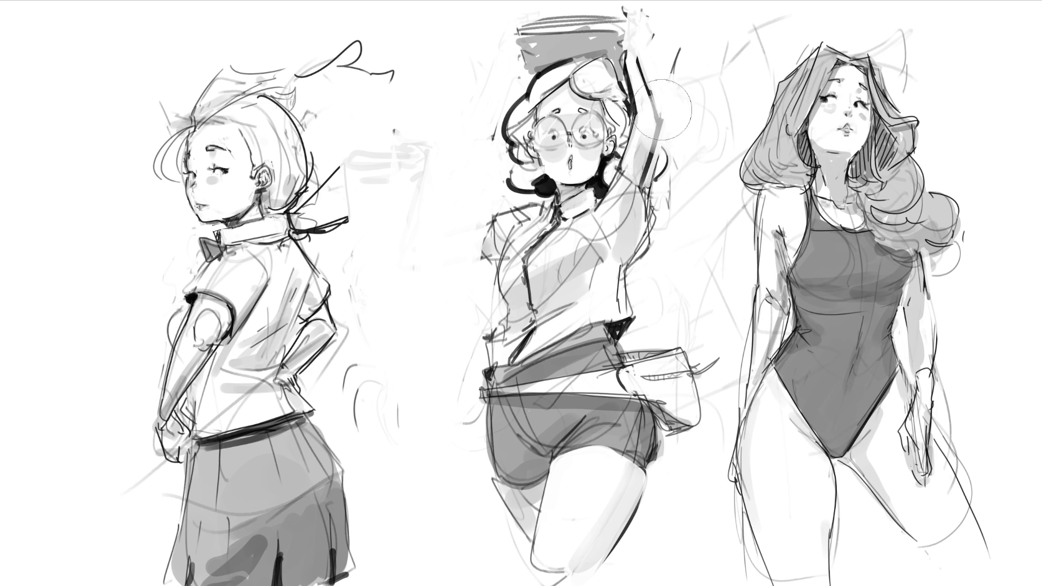
mouse_move(664, 188)
left_mouse_down()
mouse_move(661, 49)
mouse_move(652, 85)
left_mouse_up()
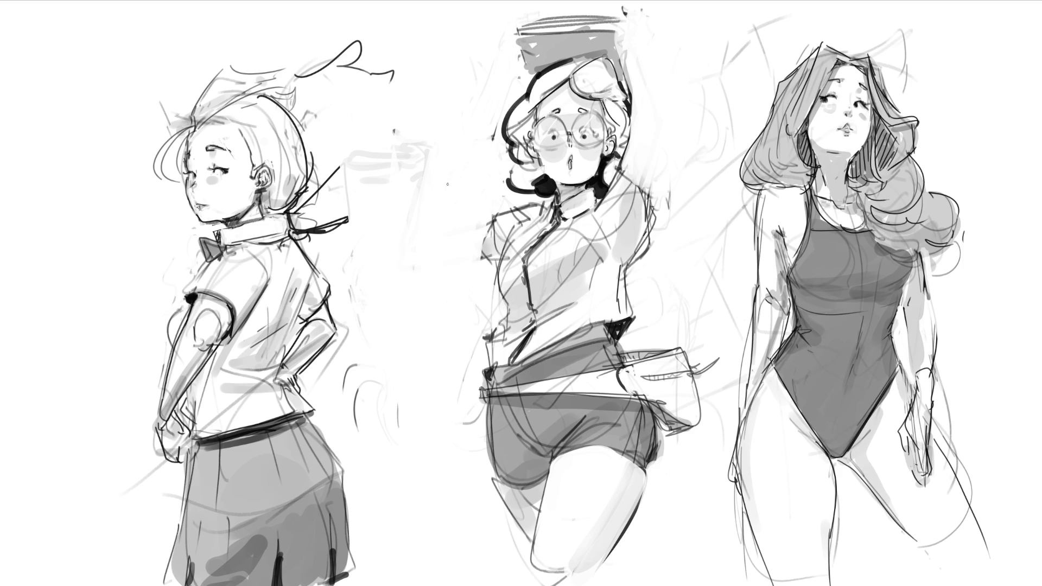
Sketch a loose hand doodle beside the shoulder and a new bent raised arm above the head
left_click_drag(440, 212, 462, 268)
mouse_move(440, 232)
left_mouse_down()
mouse_move(420, 256)
mouse_move(475, 222)
left_mouse_up()
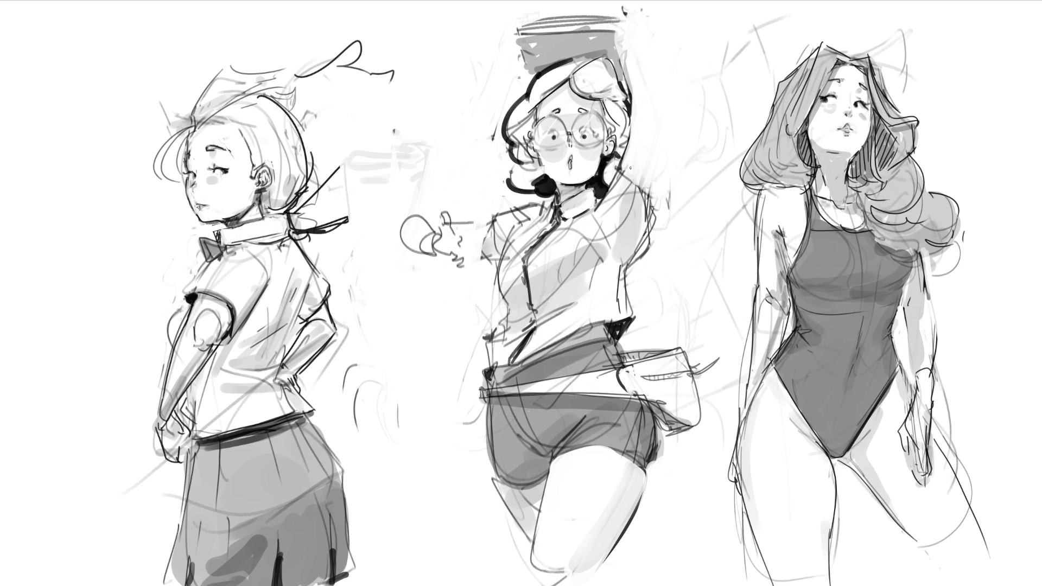
mouse_move(649, 122)
left_mouse_down()
mouse_move(662, 97)
mouse_move(670, 186)
left_mouse_up()
left_click_drag(665, 96, 633, 134)
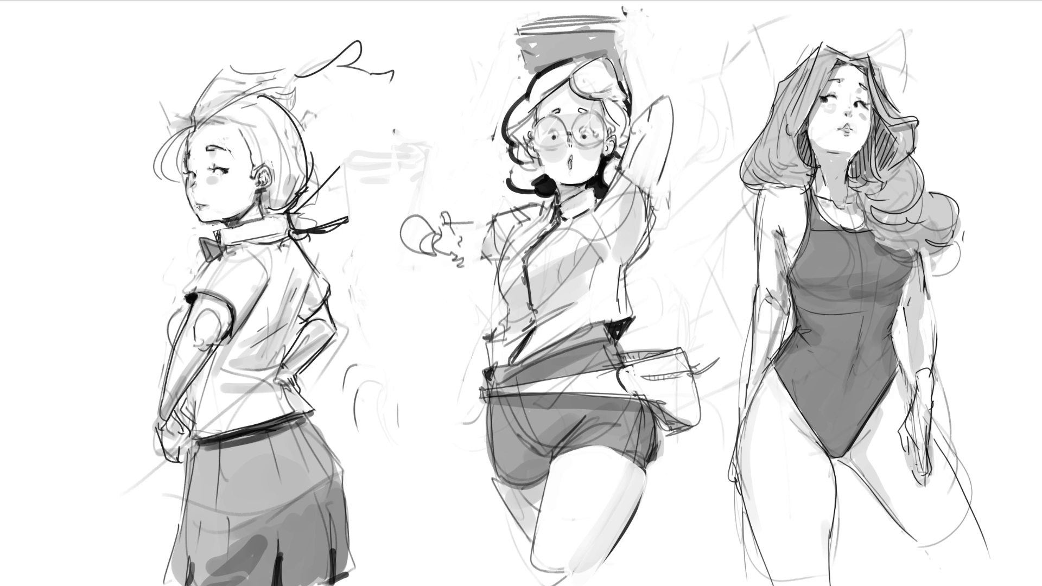
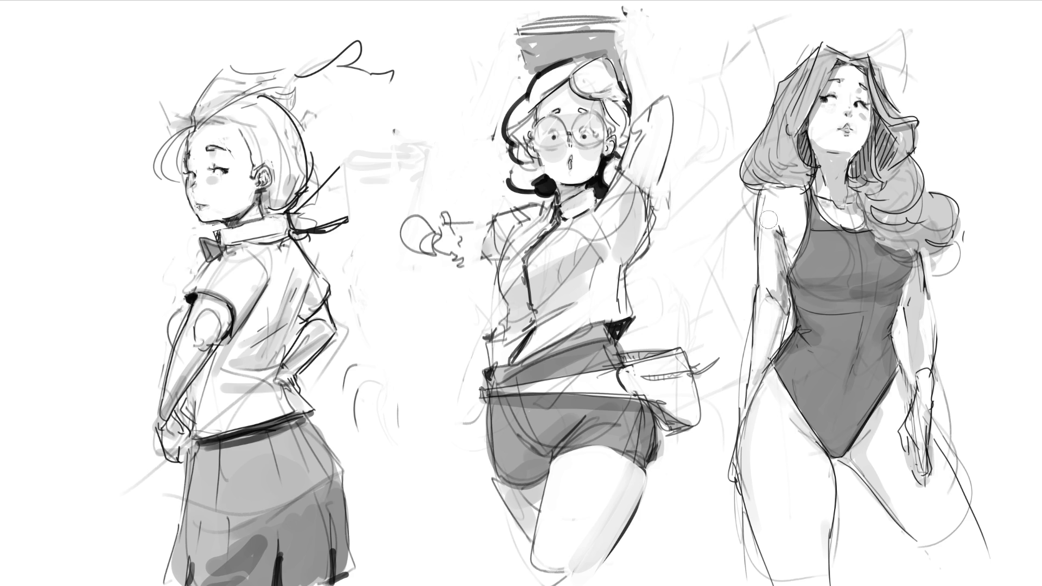
Redraw the dark edge down the right figure's upper arm and lighten the surrounding shading
left_click_drag(754, 193, 743, 355)
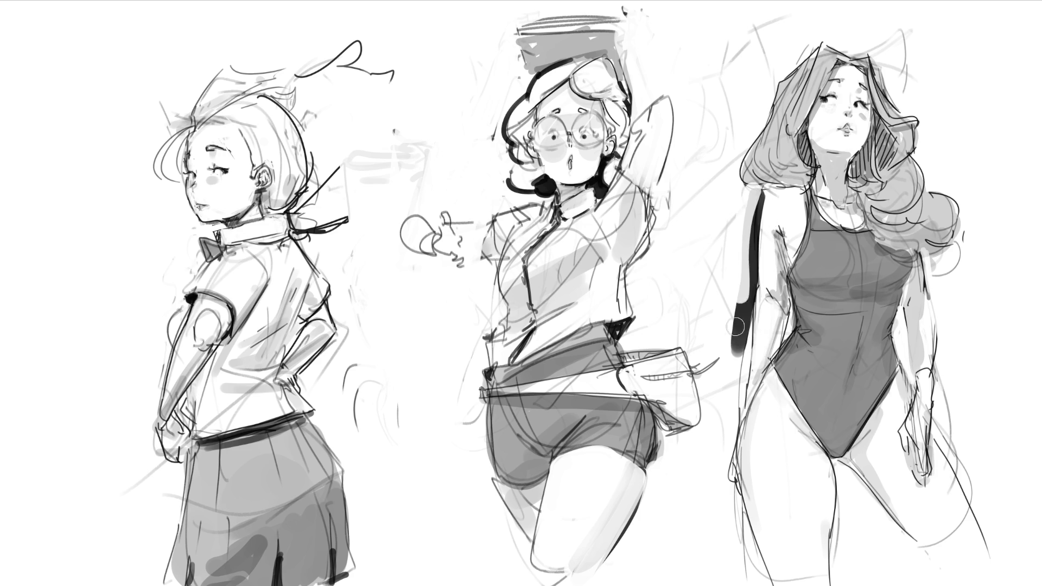
key("ctrl+z")
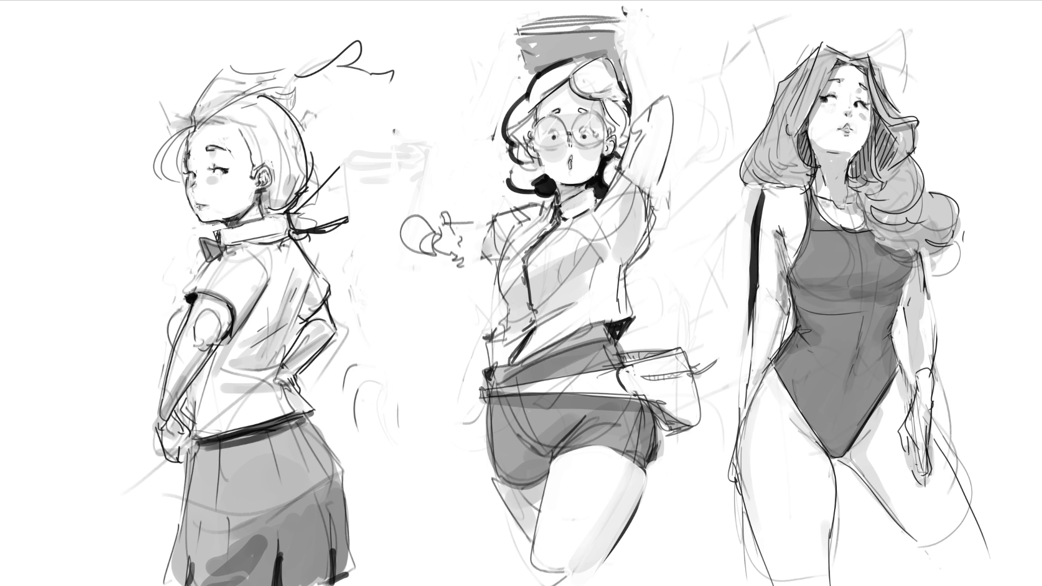
left_click_drag(769, 359, 772, 294)
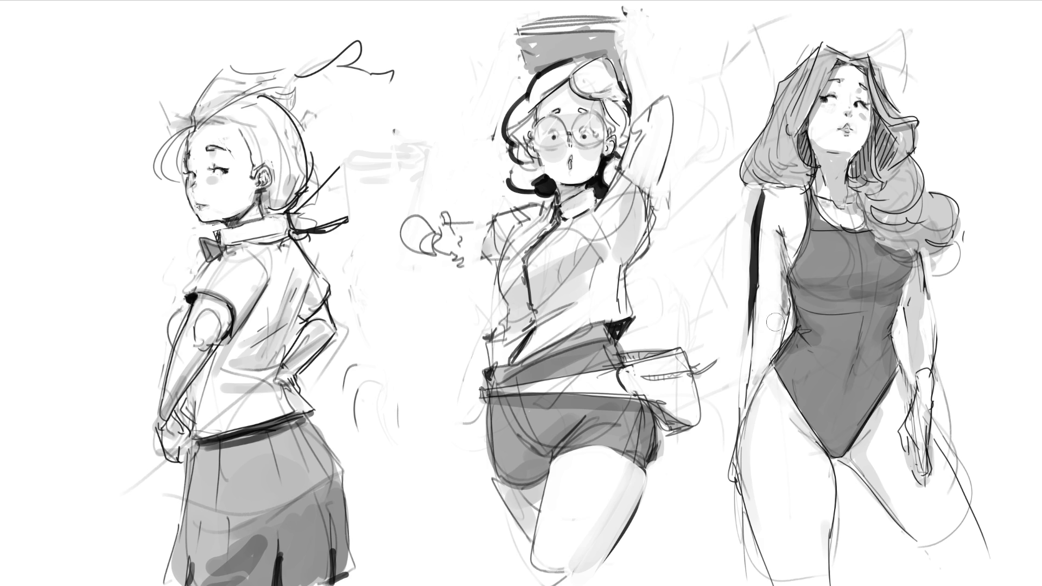
left_click_drag(745, 211, 755, 334)
Repaint the arm outline, lighten the armpit and add faint shading on the swimsuit chest
left_click_drag(756, 252, 757, 293)
left_click_drag(756, 244, 755, 326)
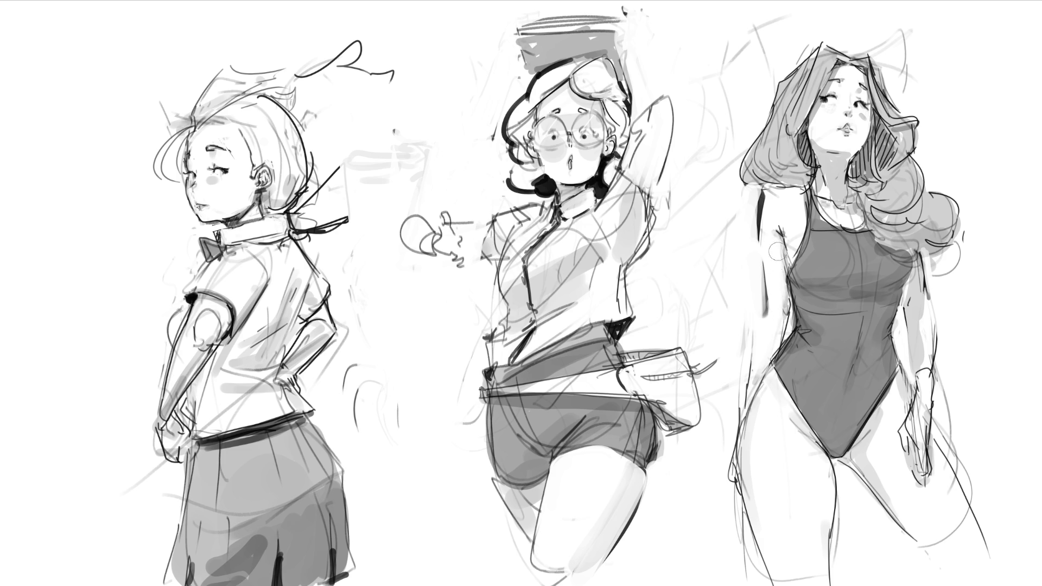
left_click_drag(791, 238, 793, 259)
mouse_move(835, 287)
left_mouse_down()
mouse_move(892, 286)
mouse_move(858, 312)
mouse_move(855, 352)
left_mouse_up()
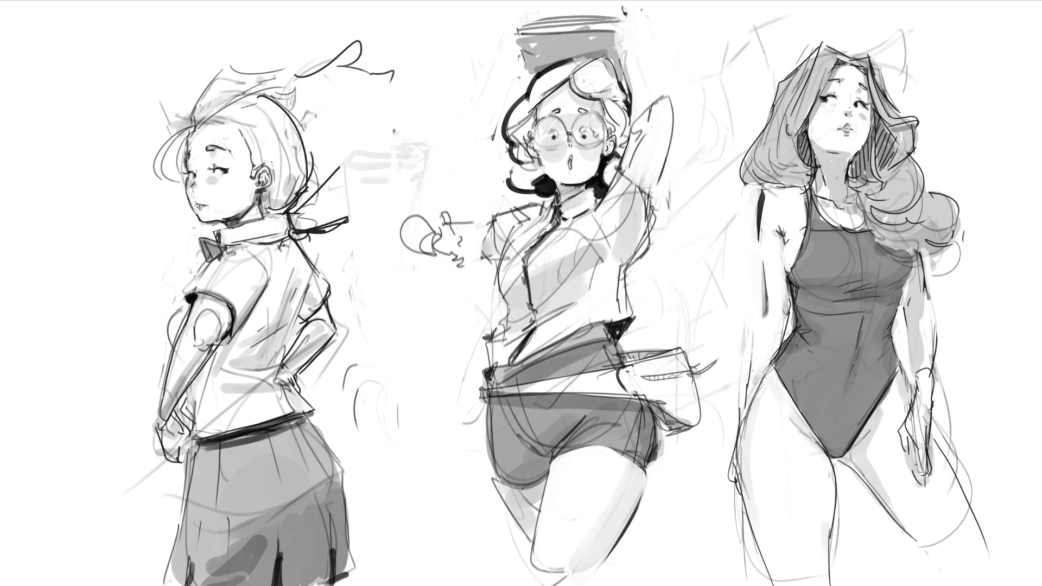
Ink the shorts' left edge and a line across the thigh, undoing the V-shaped shorts lines
left_click_drag(487, 399, 528, 541)
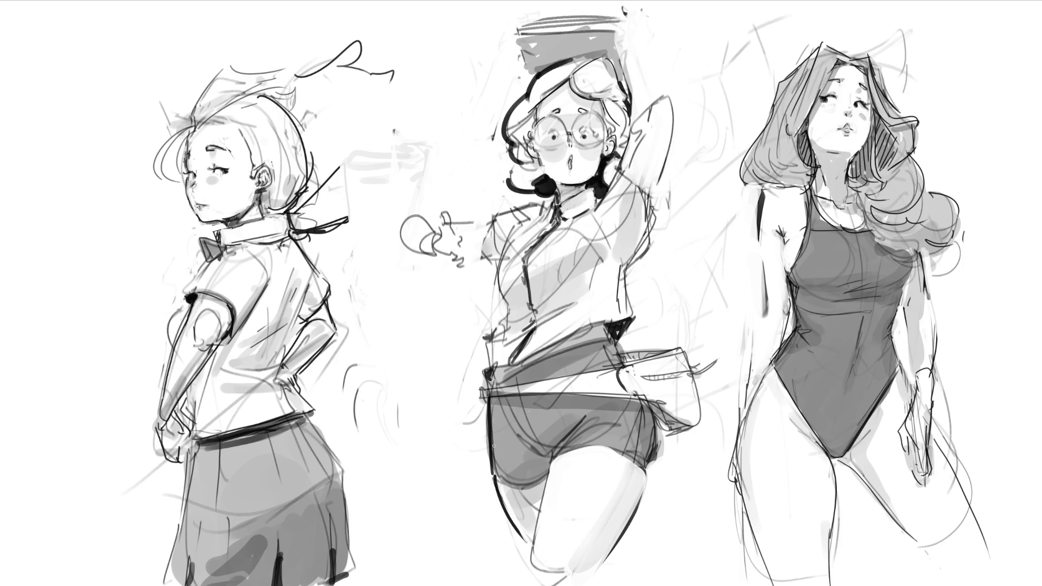
left_click_drag(490, 479, 550, 489)
left_click_drag(518, 436, 558, 455)
left_click_drag(584, 416, 547, 476)
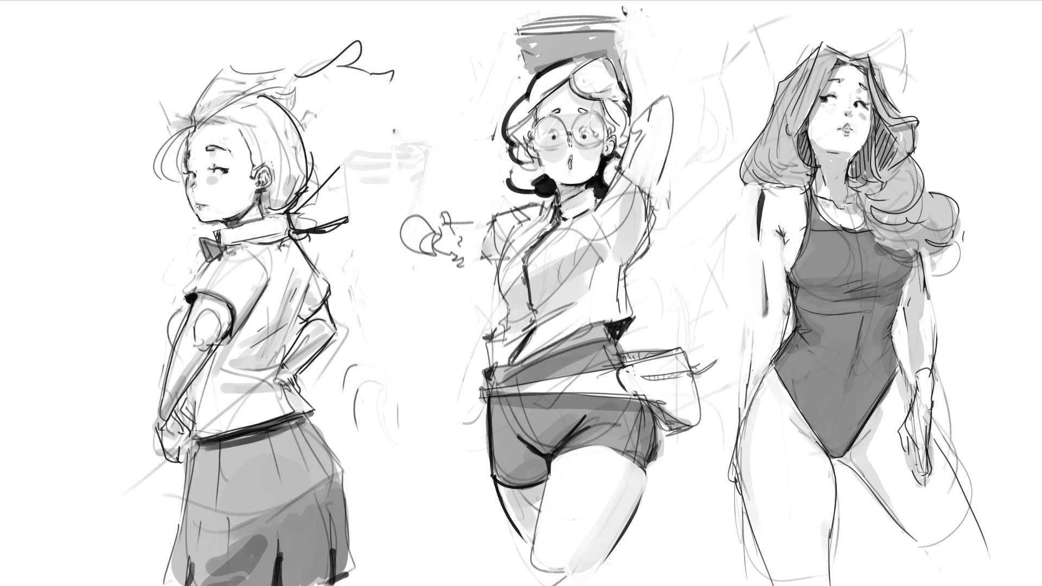
key("ctrl+z")
key("ctrl+z")
key("ctrl+z")
key("ctrl+z")
key("ctrl+z")
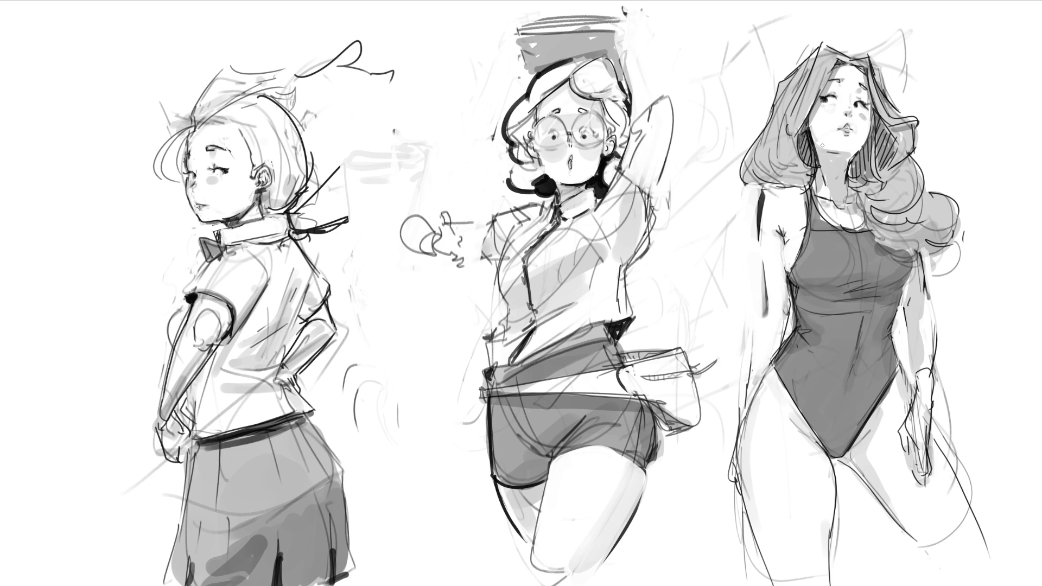
Darken the hair shadow on both sides of the right figure's neck, undoing a stray neck line
left_click_drag(812, 155, 814, 176)
mouse_move(801, 134)
left_mouse_down()
mouse_move(806, 166)
mouse_move(801, 134)
left_mouse_up()
mouse_move(869, 152)
left_mouse_down()
mouse_move(854, 160)
mouse_move(852, 176)
mouse_move(864, 175)
mouse_move(869, 151)
mouse_move(881, 146)
mouse_move(887, 165)
left_mouse_up()
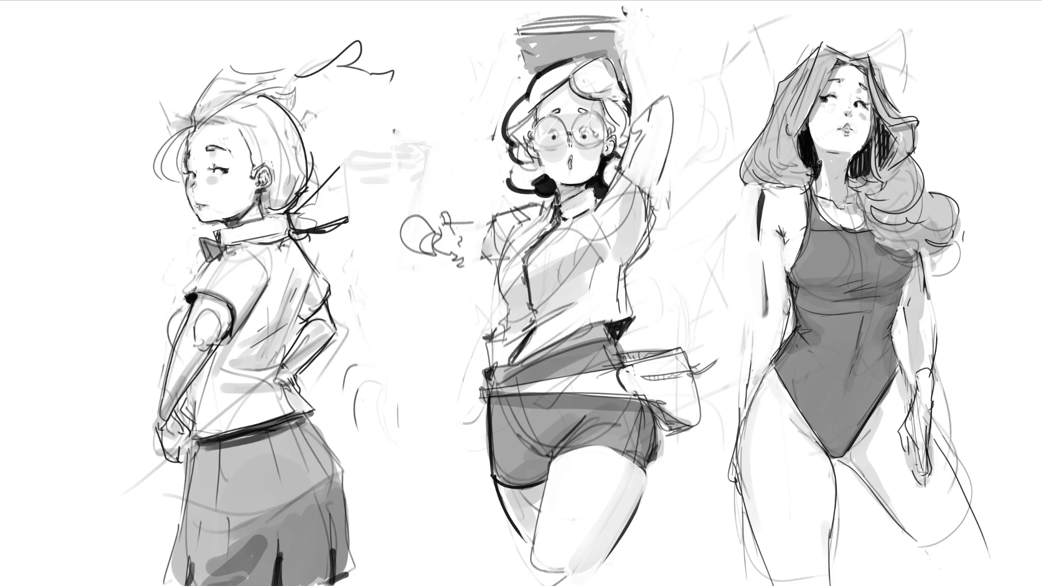
left_click_drag(820, 157, 831, 203)
key("ctrl+z")
Rework the right figure's left waist edge with dark lines and light touch-ups
mouse_move(782, 276)
left_mouse_down()
mouse_move(786, 332)
mouse_move(763, 349)
left_mouse_up()
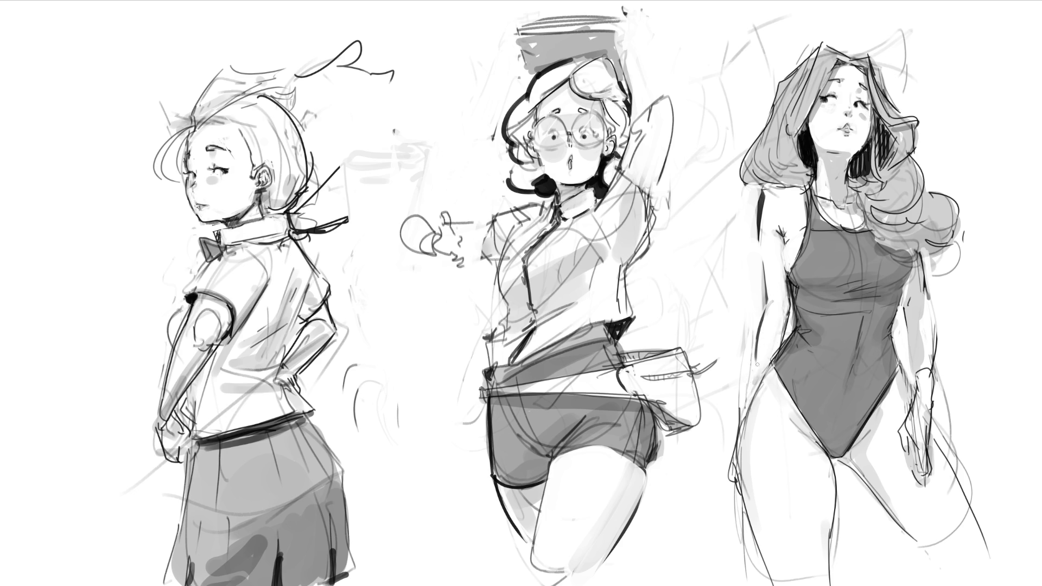
mouse_move(765, 296)
left_mouse_down()
mouse_move(756, 361)
mouse_move(765, 297)
mouse_move(786, 339)
mouse_move(788, 289)
mouse_move(785, 352)
left_mouse_up()
mouse_move(796, 308)
left_mouse_down()
mouse_move(780, 351)
mouse_move(783, 342)
left_mouse_up()
mouse_move(765, 302)
left_mouse_down()
mouse_move(755, 349)
mouse_move(762, 324)
left_mouse_up()
mouse_move(782, 303)
left_mouse_down()
mouse_move(784, 315)
mouse_move(784, 301)
left_mouse_up()
left_click_drag(792, 295, 791, 305)
Redefine the upper-arm edge with dark accents at the torso and erase the dark hip line
mouse_move(766, 189)
left_mouse_down()
mouse_move(759, 226)
mouse_move(762, 195)
left_mouse_up()
left_click_drag(761, 238, 763, 193)
left_click_drag(769, 253, 767, 368)
left_click_drag(774, 323, 772, 312)
left_click_drag(791, 322, 788, 305)
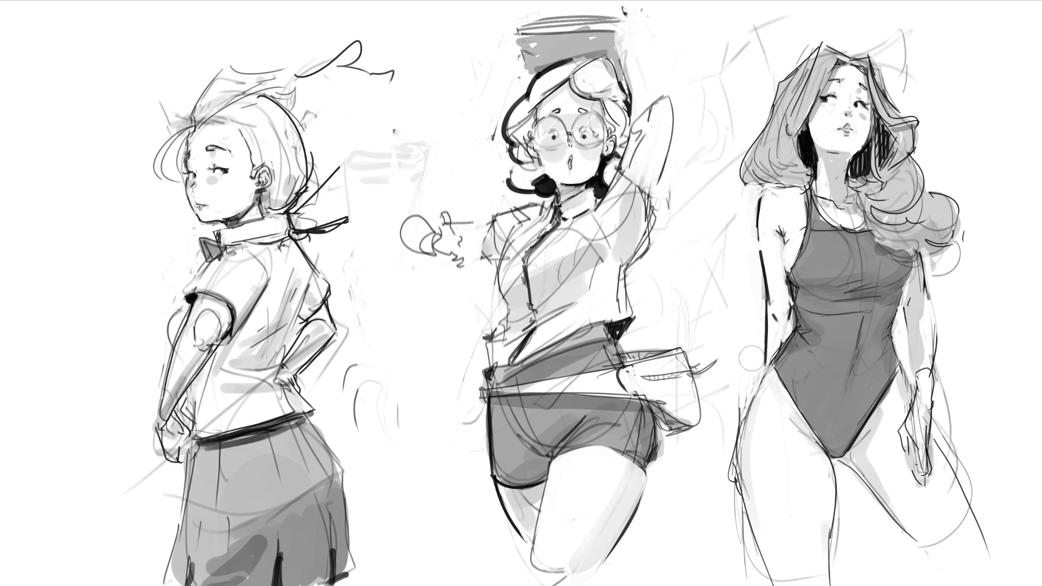
mouse_move(740, 403)
left_mouse_down()
mouse_move(733, 506)
mouse_move(757, 570)
left_mouse_up()
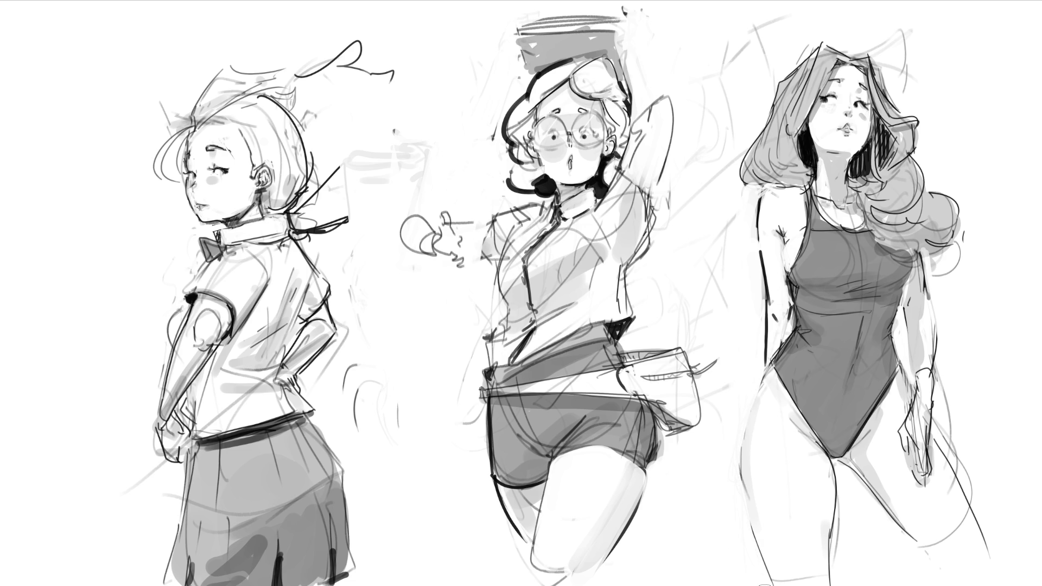
Try and discard thin thigh lines, then erase faint marks on the inner thigh
left_click_drag(734, 493, 769, 581)
key("ctrl+z")
left_click_drag(751, 507, 772, 585)
key("ctrl+z")
left_click_drag(818, 480, 820, 570)
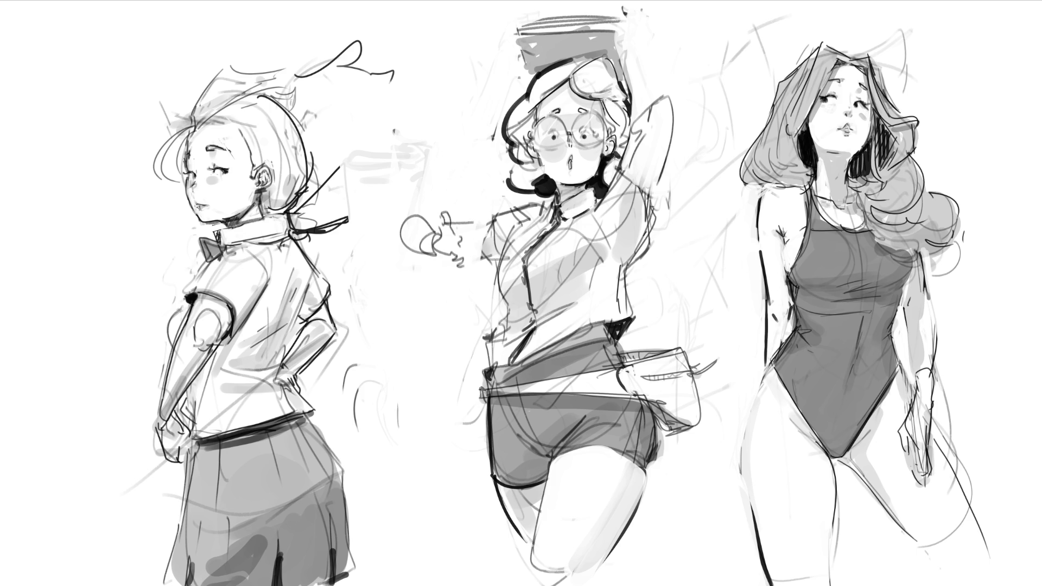
Test dark dabs and an inner-thigh line, undo them, then paint light tone along the inner thigh and hand edge
left_click(768, 433)
mouse_move(774, 424)
left_mouse_down()
mouse_move(773, 438)
mouse_move(765, 430)
mouse_move(778, 443)
mouse_move(803, 437)
left_mouse_up()
key("ctrl+z")
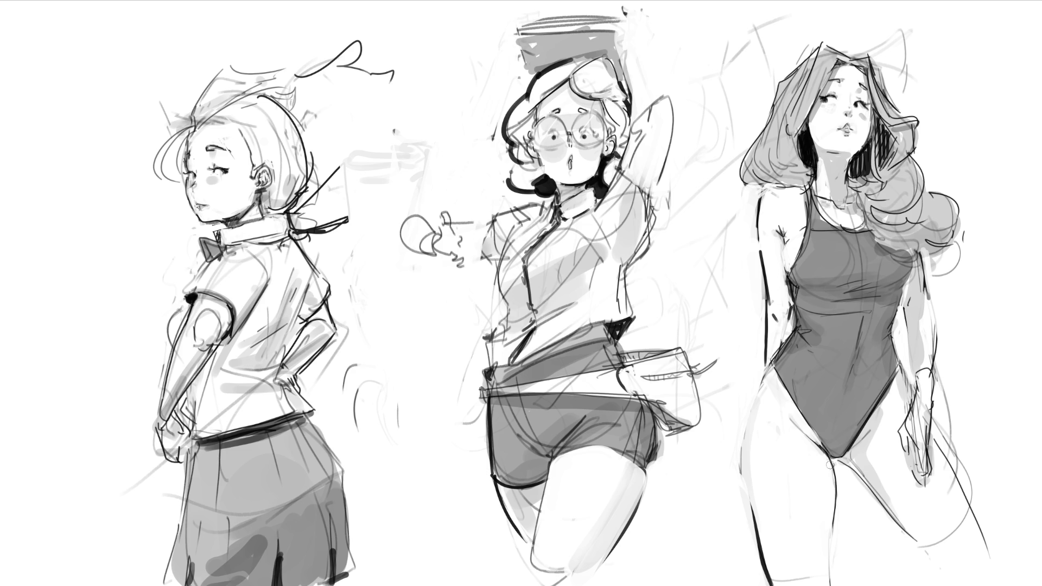
left_click_drag(830, 464, 829, 531)
key("ctrl+z")
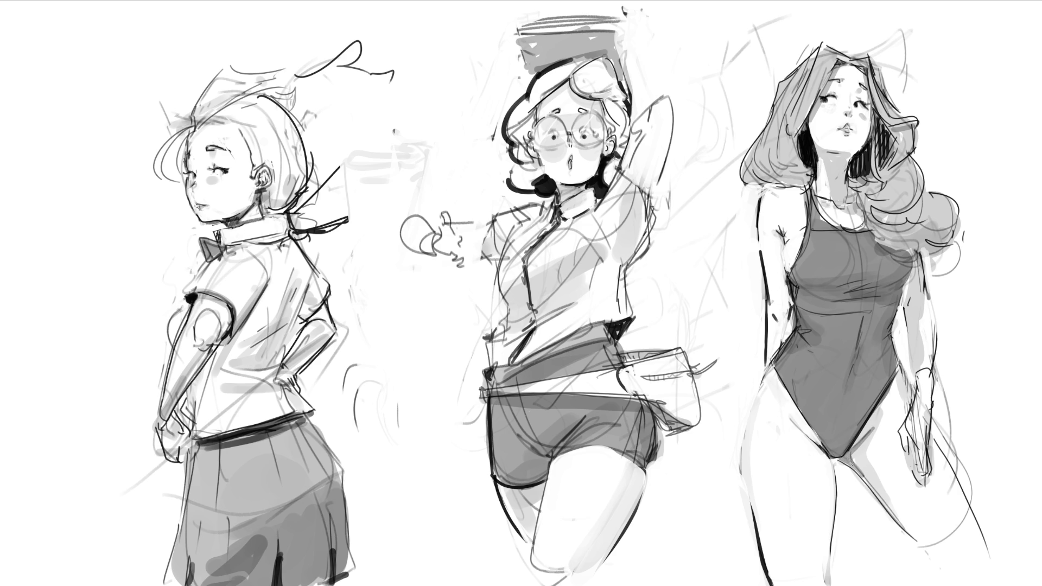
left_click_drag(849, 464, 870, 434)
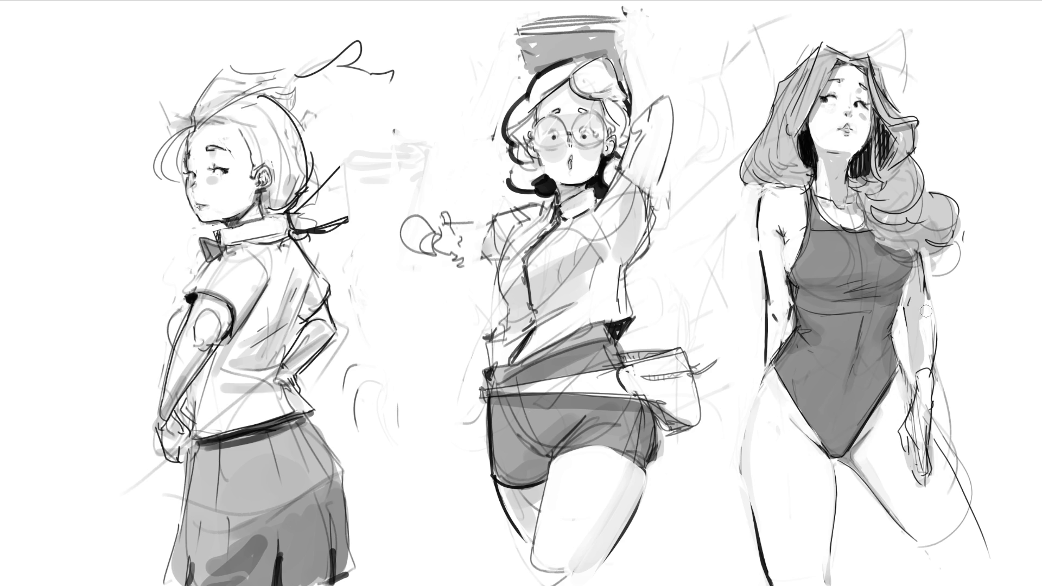
left_click_drag(901, 463, 924, 431)
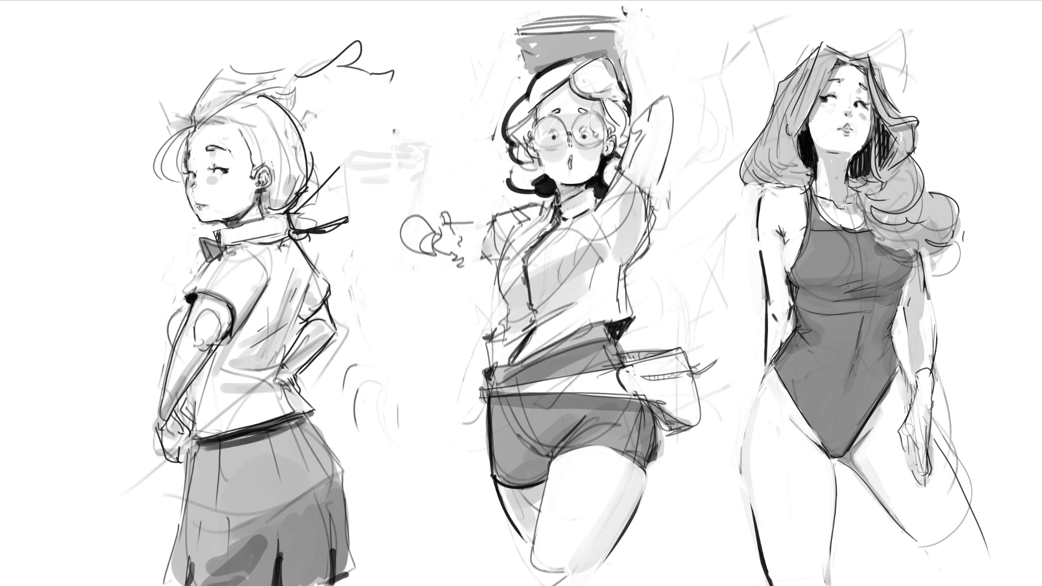
Darken the wrist and forearm edge with short cross strokes and erase the hand's dark left edge
mouse_move(916, 430)
left_mouse_down()
mouse_move(927, 399)
mouse_move(928, 425)
left_mouse_up()
mouse_move(916, 379)
left_mouse_down()
mouse_move(934, 371)
mouse_move(952, 442)
left_mouse_up()
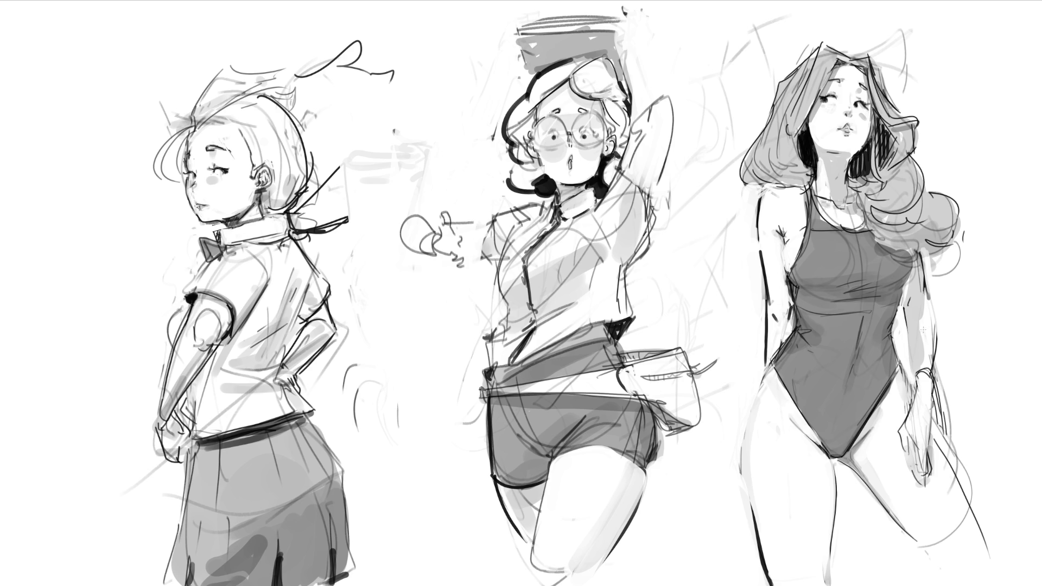
left_click_drag(913, 375, 925, 369)
left_click_drag(929, 367, 935, 383)
mouse_move(916, 389)
left_mouse_down()
mouse_move(936, 408)
mouse_move(934, 417)
mouse_move(907, 413)
mouse_move(904, 458)
left_mouse_up()
mouse_move(910, 407)
left_mouse_down()
mouse_move(904, 420)
mouse_move(919, 460)
mouse_move(932, 441)
mouse_move(936, 472)
left_mouse_up()
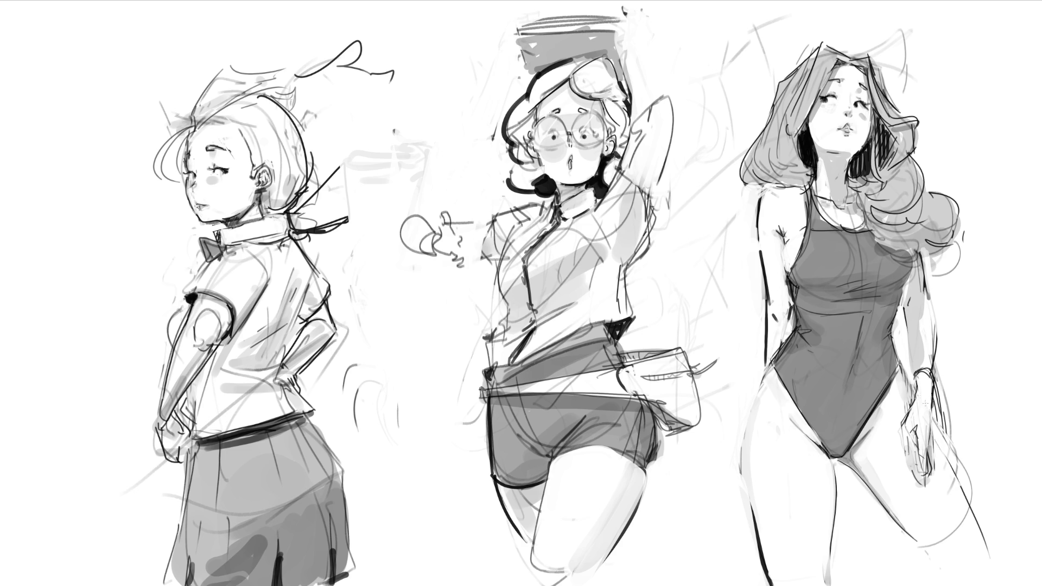
Redraw the hand holding the phone with its left edge and wrapped fingers, undoing an overlong line
mouse_move(913, 374)
left_mouse_down()
mouse_move(903, 406)
mouse_move(984, 553)
left_mouse_up()
key("ctrl+z")
left_click_drag(937, 430, 982, 580)
mouse_move(902, 425)
left_mouse_down()
mouse_move(898, 479)
mouse_move(928, 482)
left_mouse_up()
left_click_drag(936, 434, 941, 489)
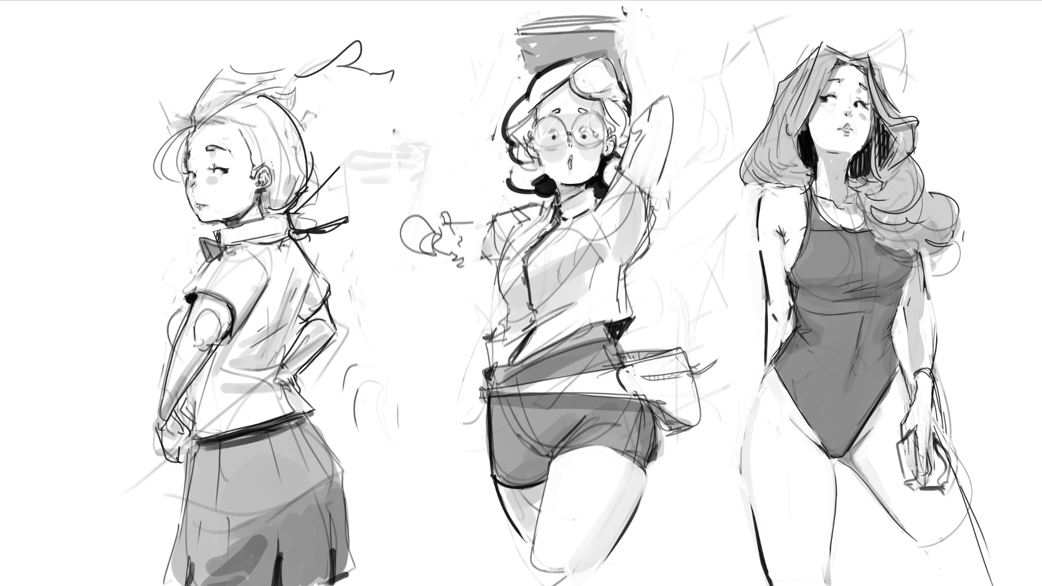
left_click_drag(933, 437, 928, 476)
Touch up the wrist, undo a stray forearm stroke, and darken the outlines of the hair curls beside the face
mouse_move(914, 390)
left_mouse_down()
mouse_move(931, 399)
mouse_move(930, 376)
left_mouse_up()
left_click_drag(906, 326, 910, 371)
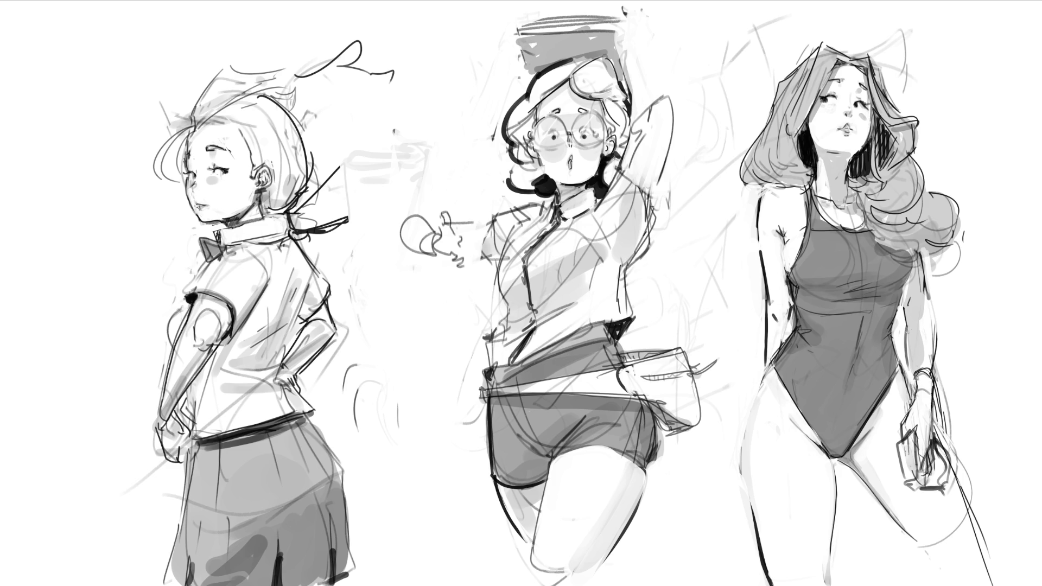
key("ctrl+z")
mouse_move(906, 244)
left_mouse_down()
mouse_move(943, 259)
mouse_move(958, 217)
left_mouse_up()
mouse_move(868, 223)
left_mouse_down()
mouse_move(912, 255)
mouse_move(948, 245)
mouse_move(945, 189)
mouse_move(911, 152)
left_mouse_up()
mouse_move(929, 189)
left_mouse_down()
mouse_move(912, 130)
mouse_move(921, 136)
left_mouse_up()
mouse_move(875, 62)
left_mouse_down()
mouse_move(897, 106)
mouse_move(924, 120)
left_mouse_up()
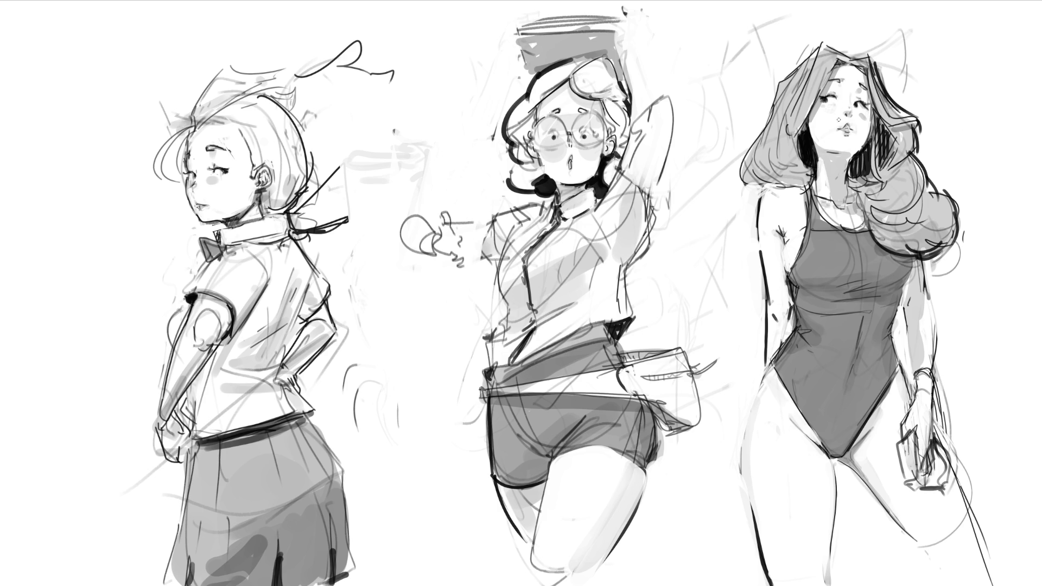
Add a hair strand by the neck, grey blush on both cheeks and an eyebrow above the eye
left_click_drag(852, 156, 863, 147)
left_click_drag(824, 106, 867, 118)
left_click_drag(831, 87, 845, 83)
Draw a peak above the head, outline the hair top and add strands left of the face, undoing a stray stroke
mouse_move(836, 10)
left_mouse_down()
mouse_move(816, 49)
mouse_move(855, 45)
mouse_move(844, 16)
left_mouse_up()
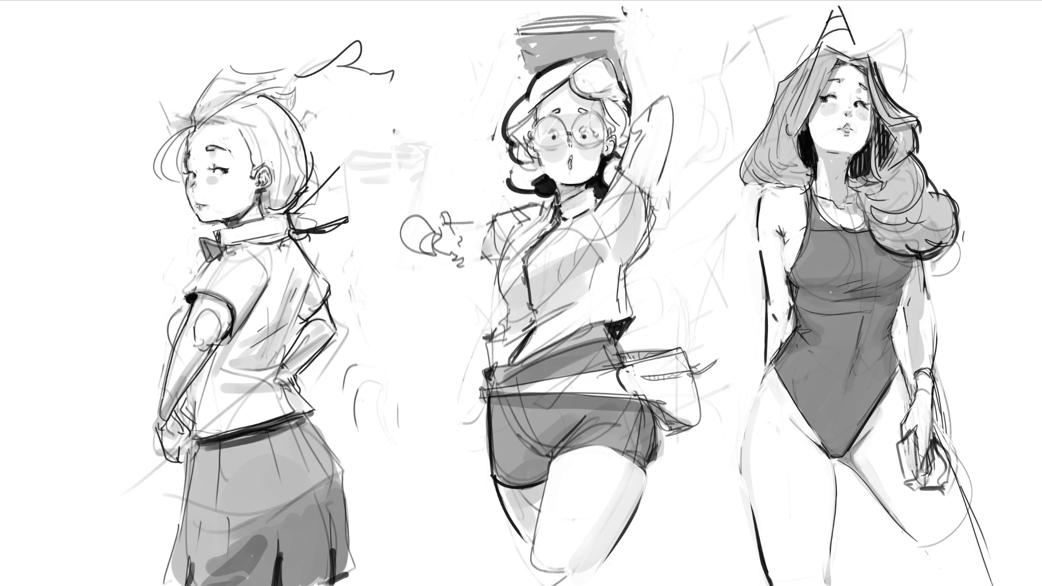
mouse_move(821, 45)
left_mouse_down()
mouse_move(777, 90)
mouse_move(739, 163)
mouse_move(758, 199)
mouse_move(783, 184)
left_mouse_up()
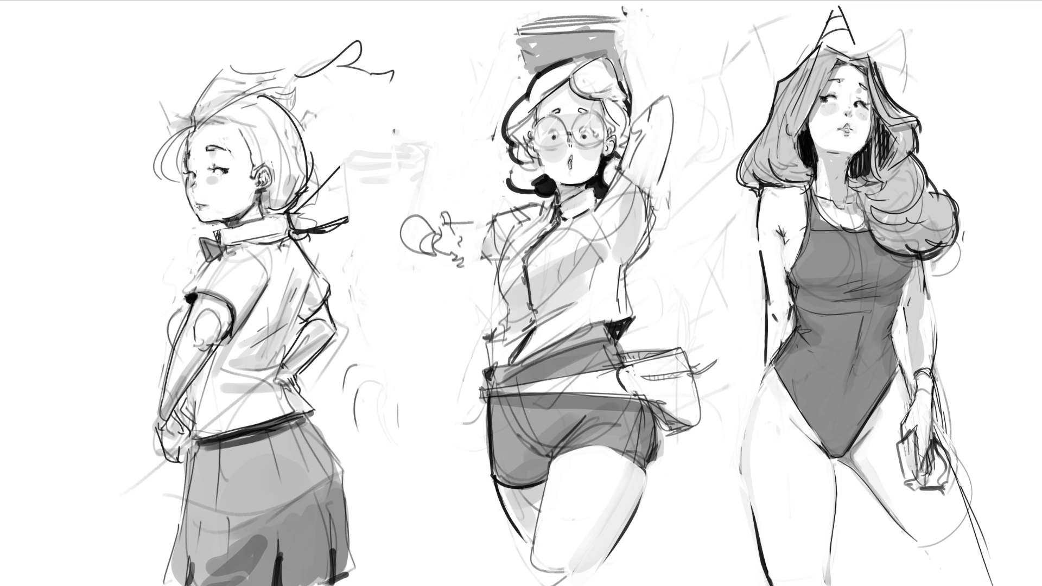
mouse_move(807, 117)
left_mouse_down()
mouse_move(780, 139)
mouse_move(775, 131)
left_mouse_up()
left_click_drag(817, 76, 774, 103)
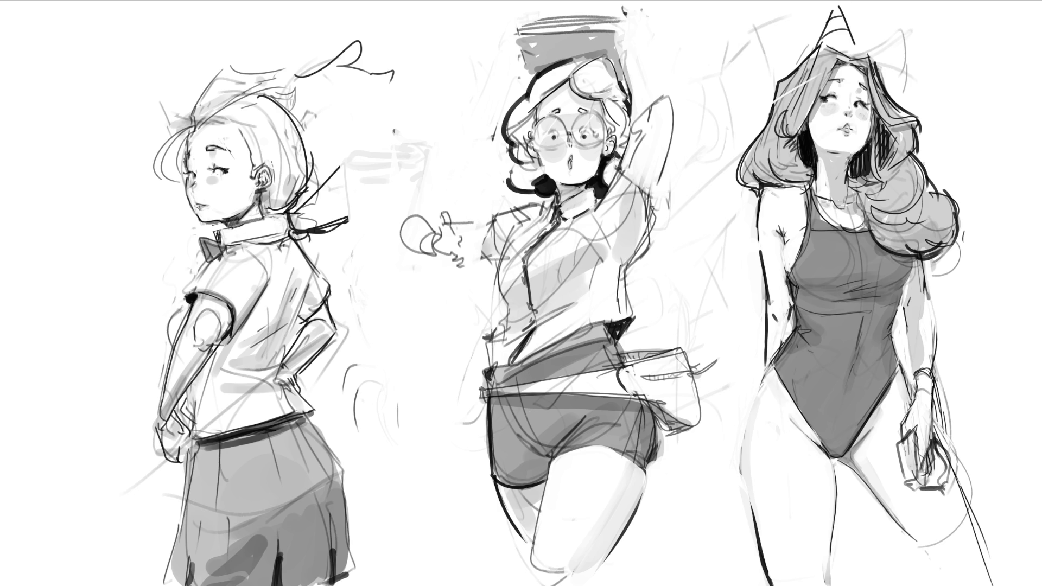
left_click_drag(896, 180, 943, 214)
key("ctrl+z")
Sketch two contour strokes along the right figure's thigh at the canvas's lower right
mouse_move(919, 543)
left_mouse_down()
mouse_move(965, 525)
mouse_move(987, 542)
mouse_move(946, 576)
left_mouse_up()
left_click_drag(982, 537, 992, 563)
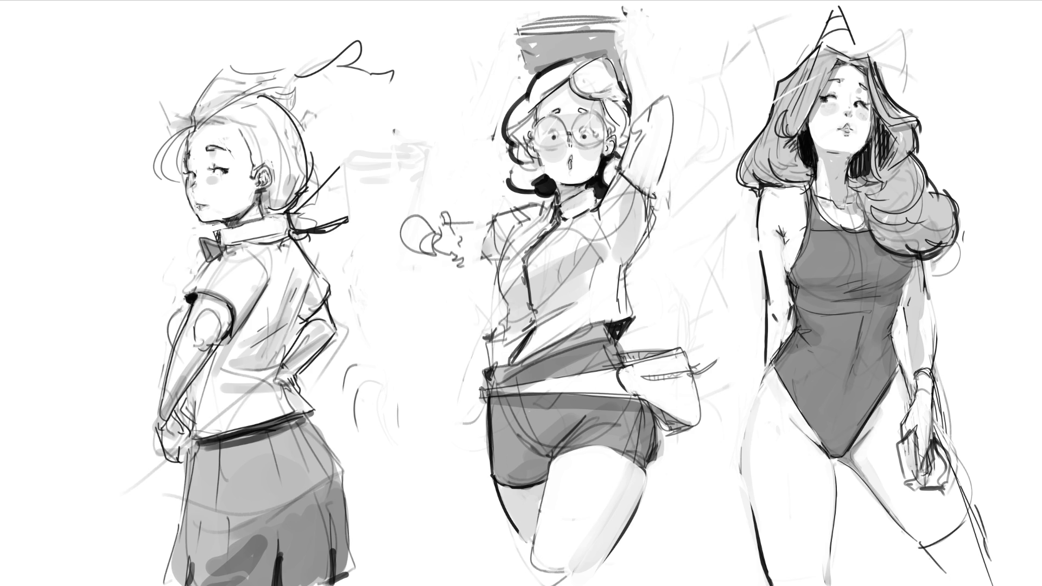
Mark the middle figure's armpit after an undone arm stroke and darken her left torso contour
left_click_drag(657, 196, 637, 252)
key("ctrl+z")
mouse_move(654, 192)
left_mouse_down()
mouse_move(648, 233)
mouse_move(619, 252)
left_mouse_up()
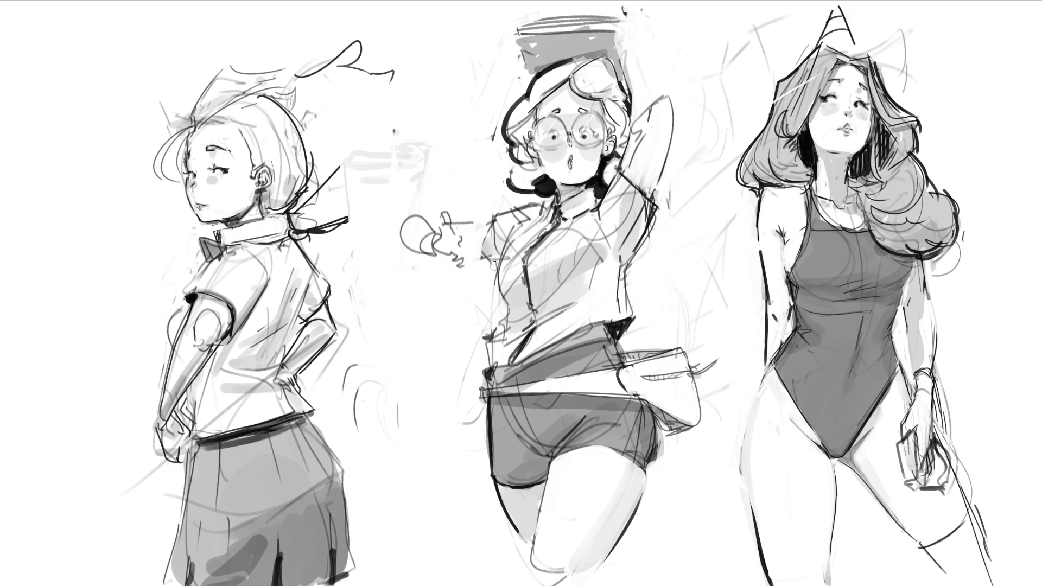
left_click_drag(504, 257, 497, 299)
Extend and darken the middle figure's torso and shirt left edge, deepen the hem shadow, then fit the drawing in view
mouse_move(509, 312)
left_mouse_down()
mouse_move(498, 330)
mouse_move(565, 307)
left_mouse_up()
left_click_drag(515, 336, 573, 303)
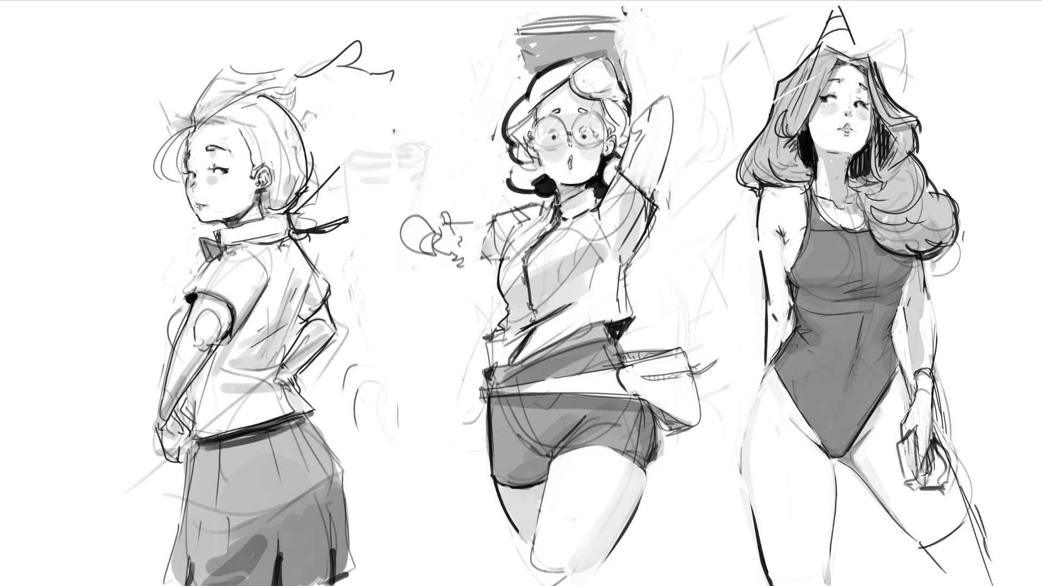
mouse_move(510, 341)
left_mouse_down()
mouse_move(486, 343)
mouse_move(500, 363)
left_mouse_up()
left_click_drag(508, 361, 526, 344)
mouse_move(618, 325)
left_mouse_down()
mouse_move(610, 332)
mouse_move(627, 323)
mouse_move(614, 337)
left_mouse_up()
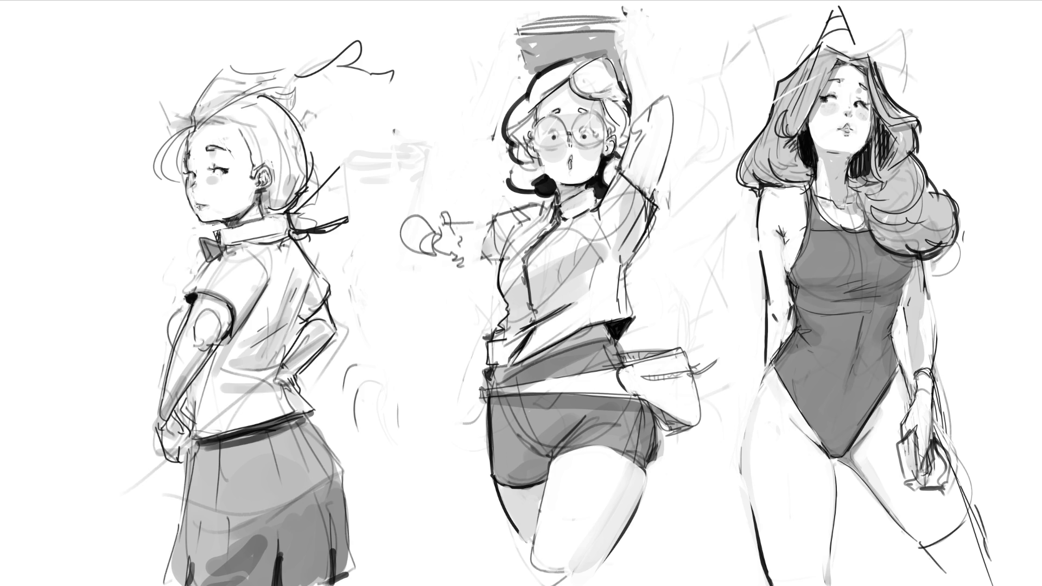
key("ctrl+0")
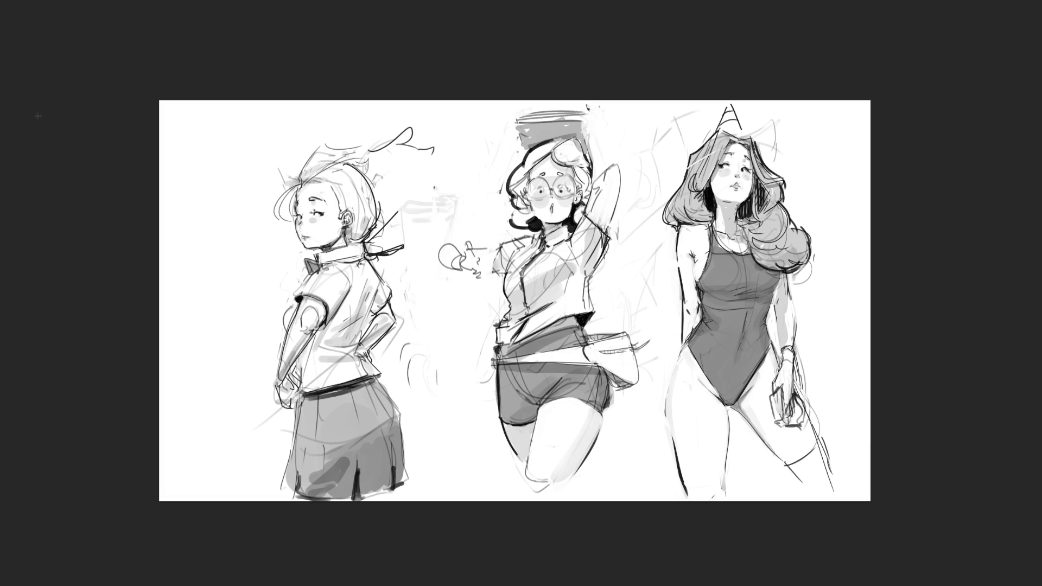
Extend the canvas leftward with the Crop tool and sketch a long curve near the top
key("c")
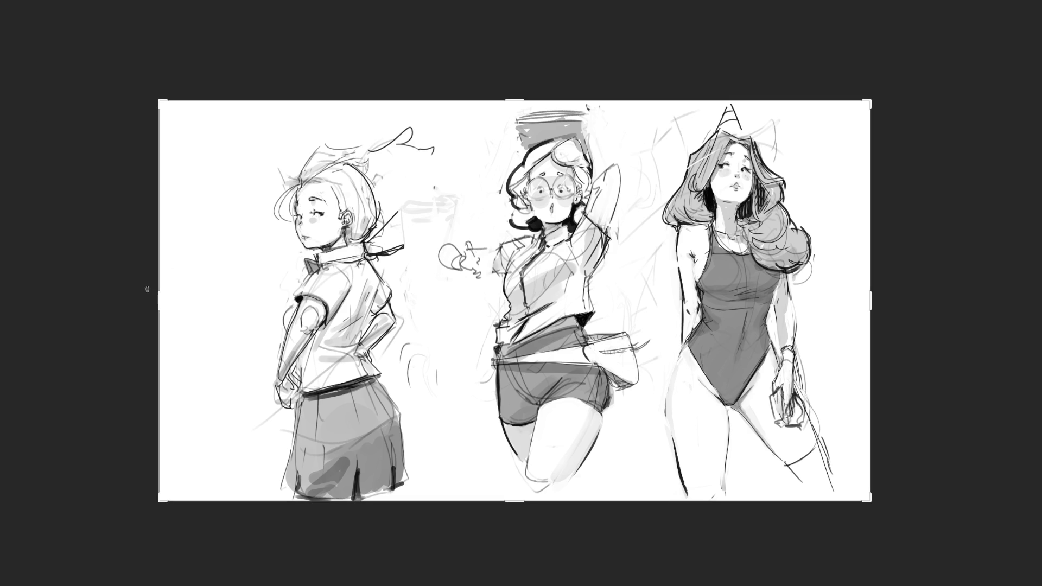
left_click_drag(160, 300, 88, 302)
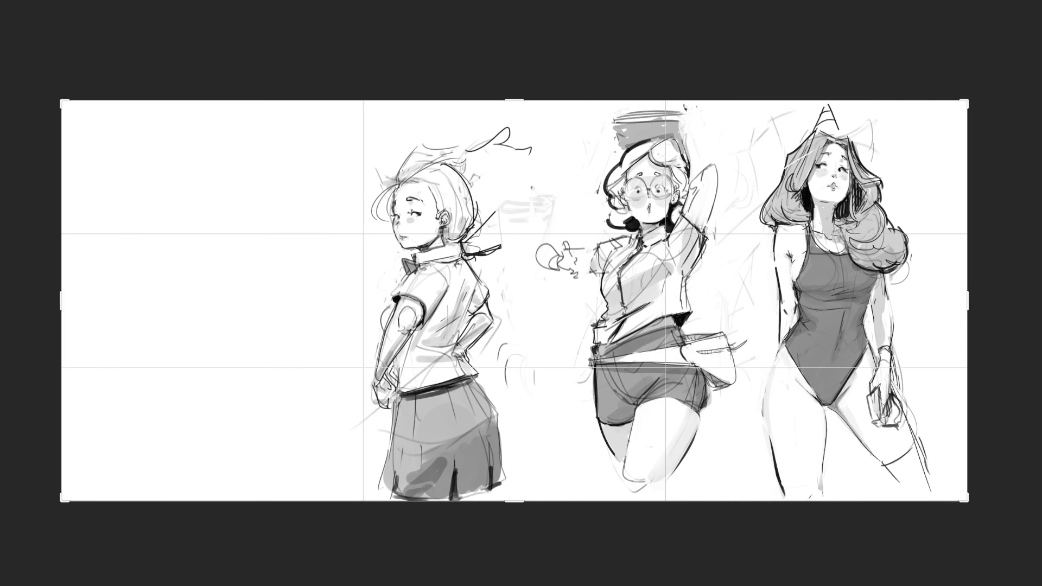
key("Return")
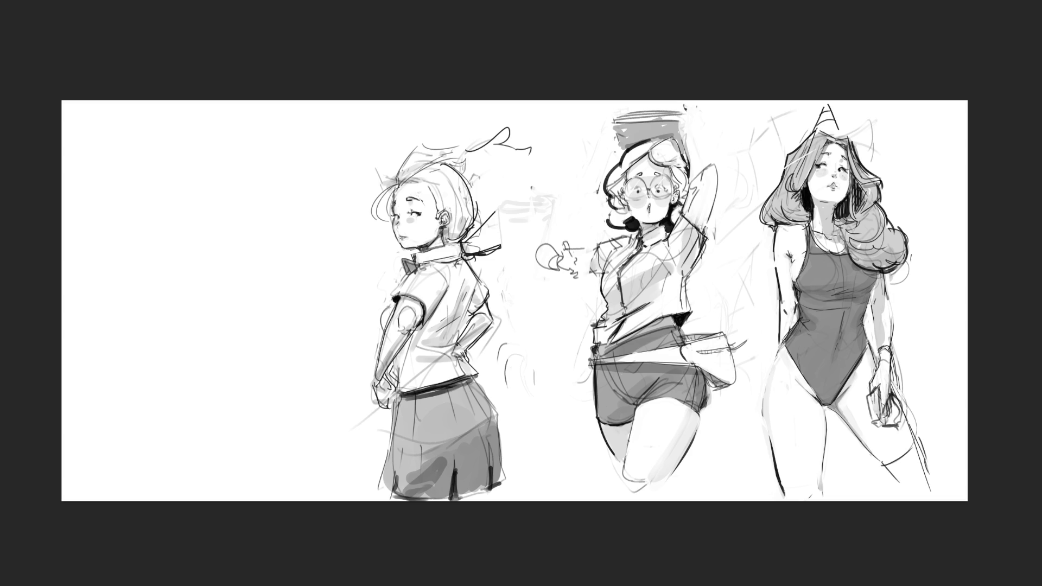
left_click_drag(313, 150, 538, 233)
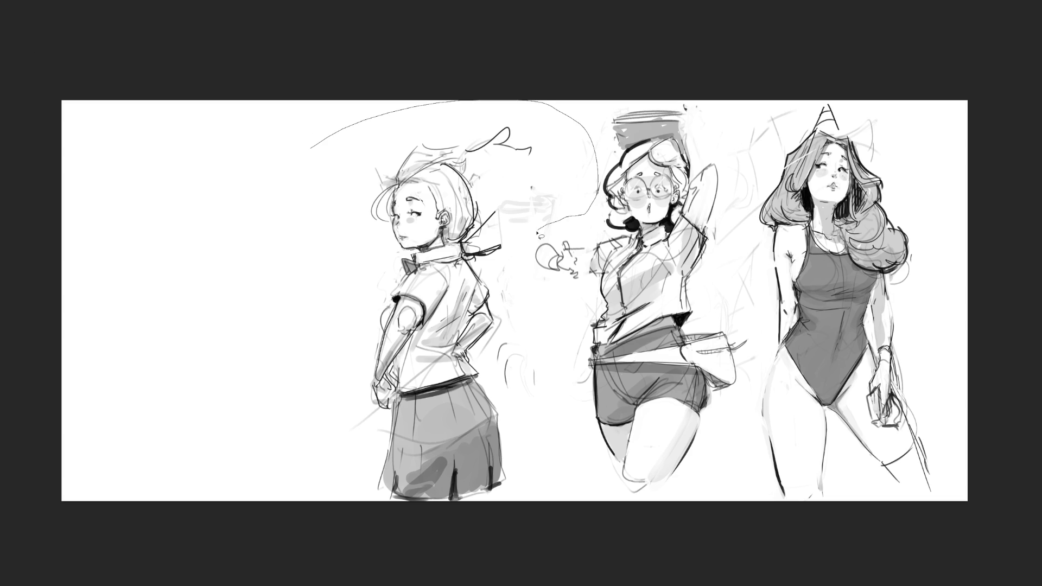
Select the schoolgirl sketch, move her to the canvas's left edge, and deselect
left_click_drag(538, 233, 312, 150)
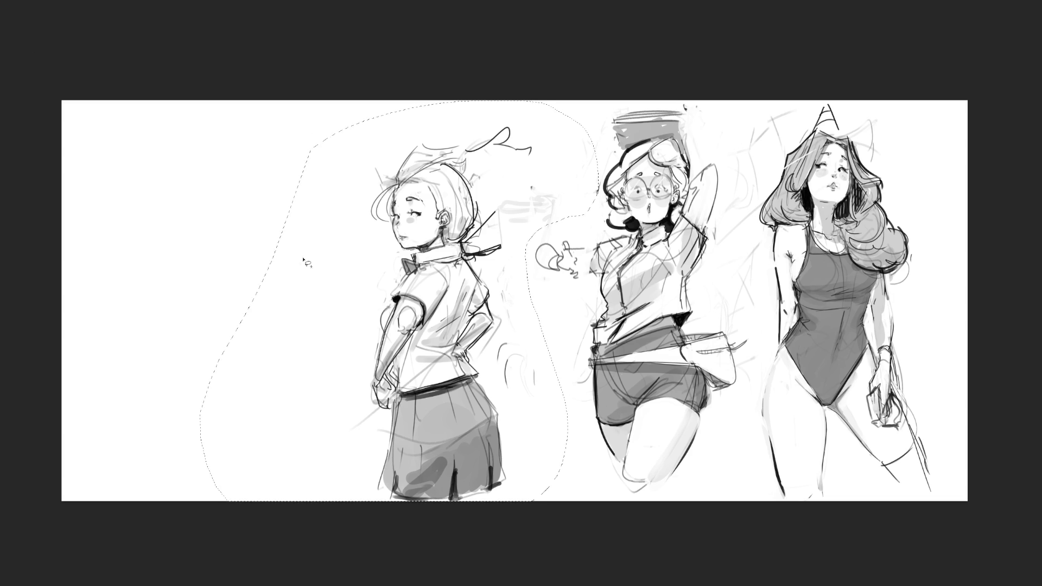
key("ctrl+t")
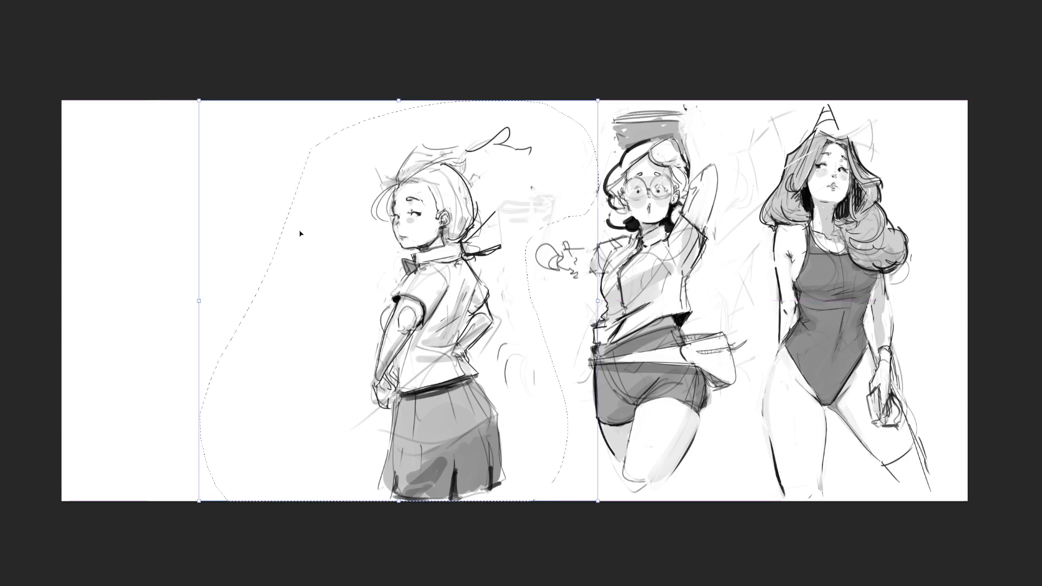
left_click_drag(328, 236, 48, 226)
key("Return")
key("ctrl+d")
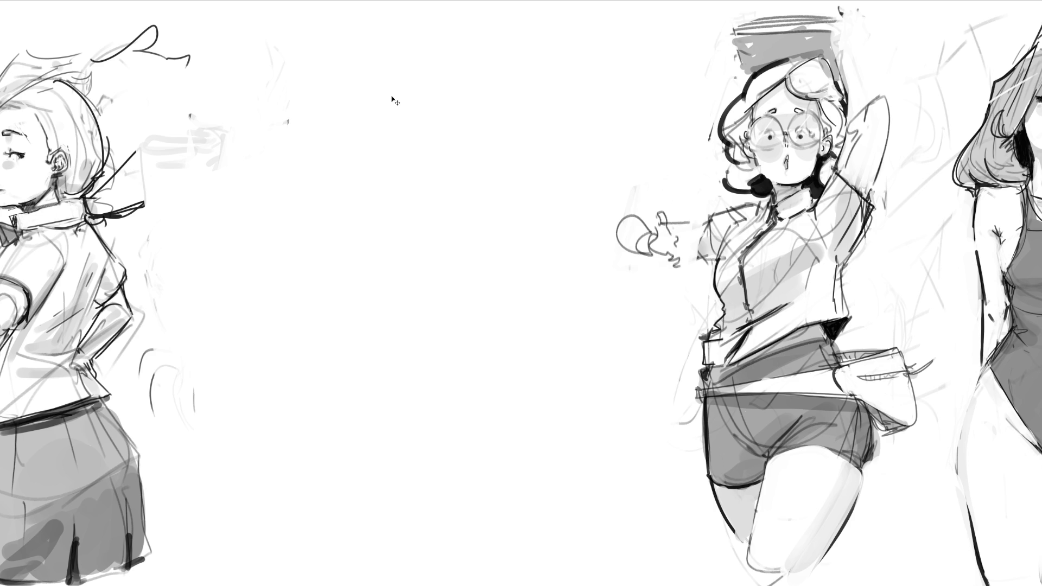
Paste the Blaziken reference image and position it at the upper left
key("ctrl+v")
left_click_drag(505, 282, 249, 70)
key("Return")
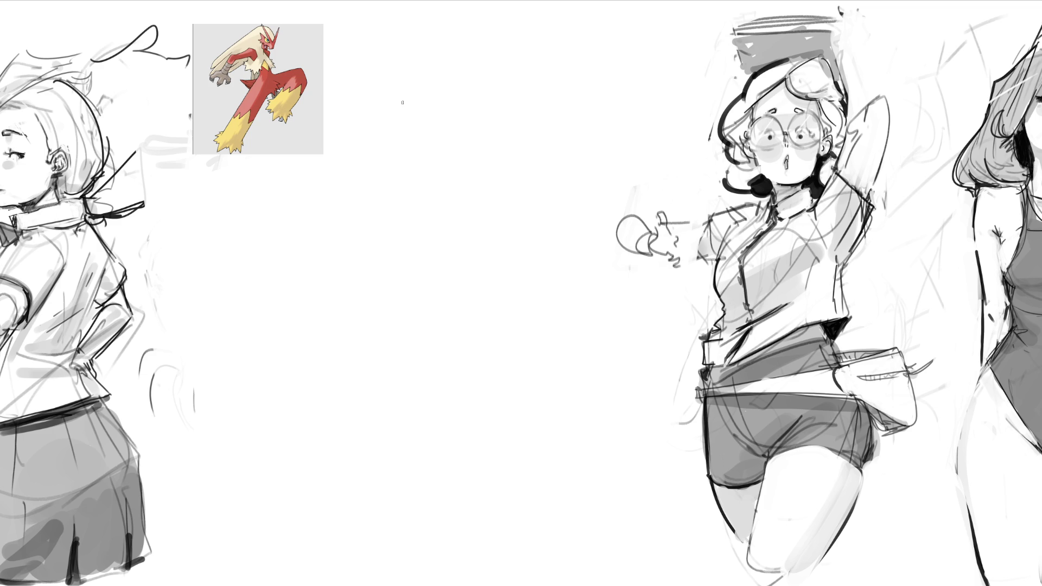
Sketch the new figure's head oval, neck and shoulder curves, chest loops and torso lines
mouse_move(412, 109)
left_mouse_down()
mouse_move(413, 139)
mouse_move(444, 75)
mouse_move(468, 122)
left_mouse_up()
mouse_move(418, 156)
left_mouse_down()
mouse_move(462, 163)
mouse_move(454, 181)
mouse_move(472, 189)
mouse_move(465, 221)
mouse_move(423, 234)
mouse_move(412, 249)
mouse_move(421, 251)
left_mouse_up()
mouse_move(371, 269)
left_mouse_down()
mouse_move(472, 226)
mouse_move(510, 256)
mouse_move(387, 298)
mouse_move(436, 286)
left_mouse_up()
mouse_move(390, 315)
left_mouse_down()
mouse_move(452, 278)
mouse_move(465, 321)
mouse_move(394, 303)
mouse_move(449, 327)
mouse_move(445, 354)
left_mouse_up()
mouse_move(484, 325)
left_mouse_down()
mouse_move(441, 371)
mouse_move(424, 412)
left_mouse_up()
mouse_move(430, 418)
left_mouse_down()
mouse_move(413, 448)
mouse_move(455, 352)
mouse_move(391, 431)
left_mouse_up()
Outline the round skirt, add both outstretched arms with a hooked tip, and start the eyes
left_click_drag(408, 346, 529, 541)
mouse_move(489, 352)
left_mouse_down()
mouse_move(584, 497)
mouse_move(441, 579)
left_mouse_up()
mouse_move(368, 394)
left_mouse_down()
mouse_move(346, 493)
mouse_move(521, 582)
left_mouse_up()
left_click_drag(580, 453, 570, 516)
mouse_move(511, 272)
left_mouse_down()
mouse_move(572, 229)
mouse_move(509, 306)
left_mouse_up()
mouse_move(559, 259)
left_mouse_down()
mouse_move(599, 225)
mouse_move(592, 237)
left_mouse_up()
mouse_move(365, 291)
left_mouse_down()
mouse_move(300, 263)
mouse_move(316, 250)
mouse_move(330, 274)
left_mouse_up()
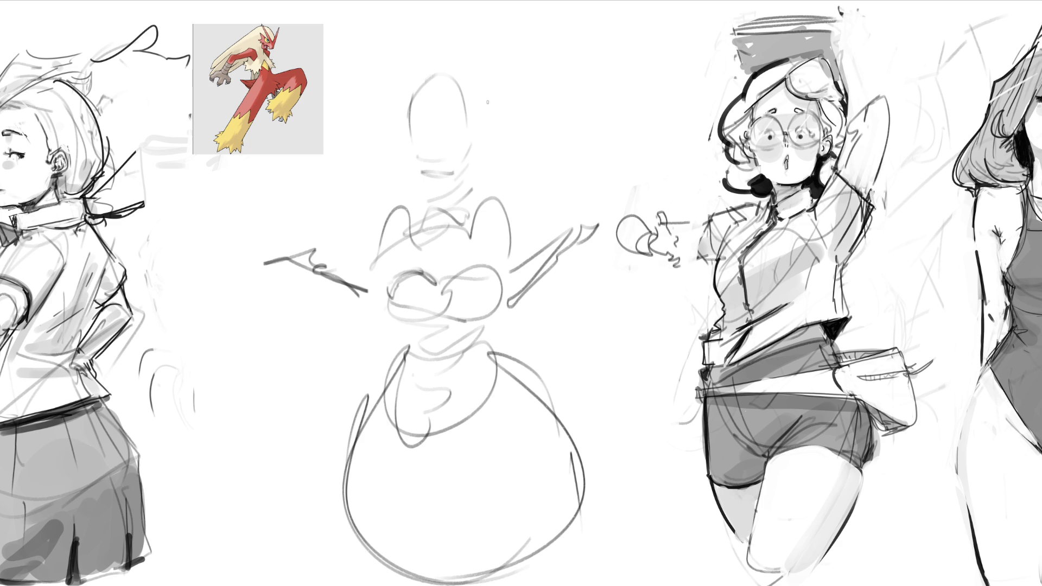
mouse_move(411, 111)
left_mouse_down()
mouse_move(461, 110)
mouse_move(458, 122)
mouse_move(417, 134)
left_mouse_up()
Draw the nose, both ears, a mouth-corner mark and the jagged crest sweeping over the head
left_click_drag(427, 142, 438, 160)
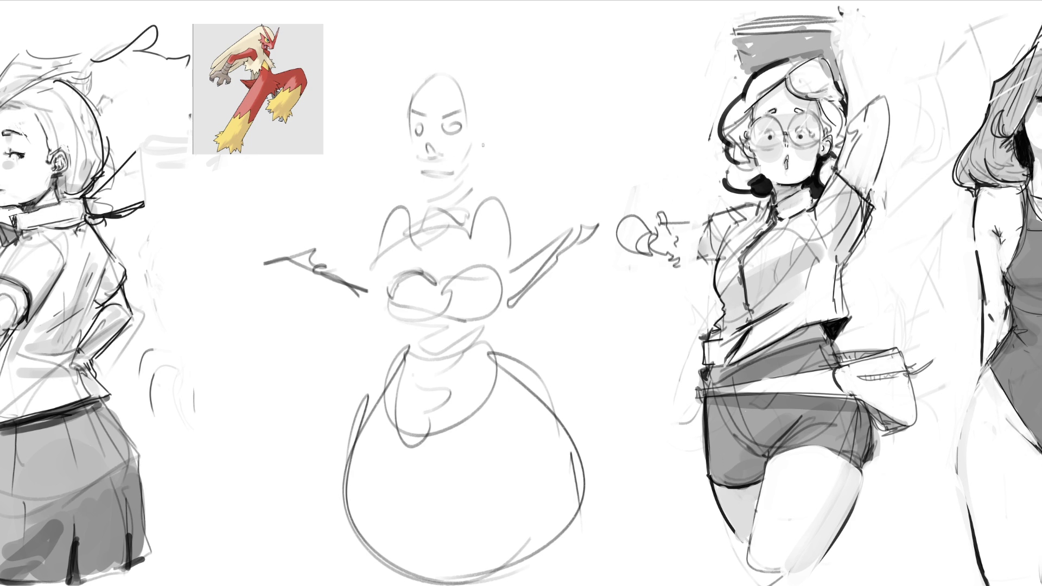
left_click_drag(476, 119, 481, 140)
left_click_drag(397, 138, 406, 150)
mouse_move(406, 101)
left_mouse_down()
mouse_move(436, 54)
mouse_move(604, 186)
left_mouse_up()
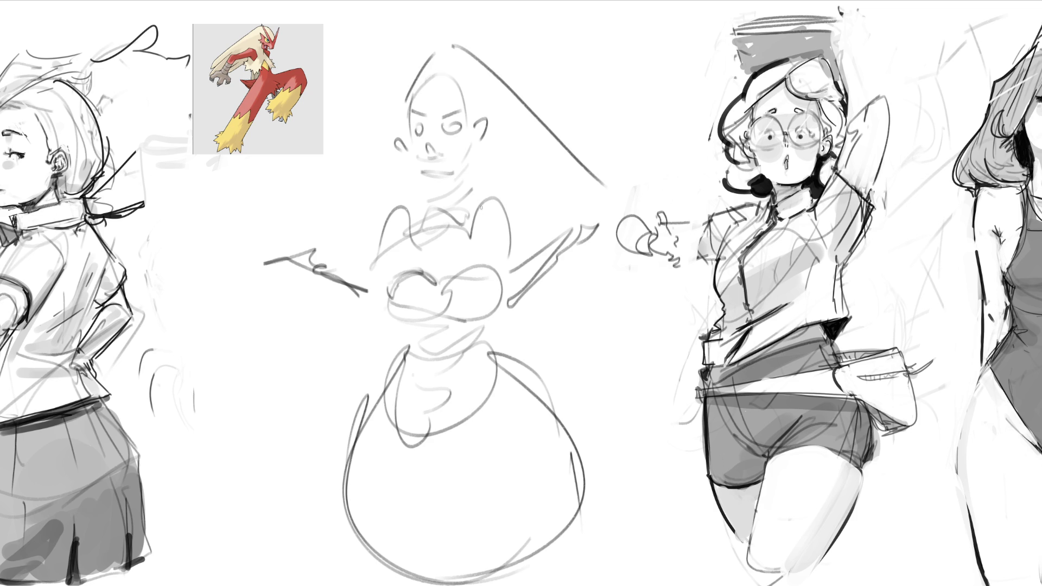
left_click_drag(415, 175, 422, 183)
left_click_drag(598, 180, 521, 235)
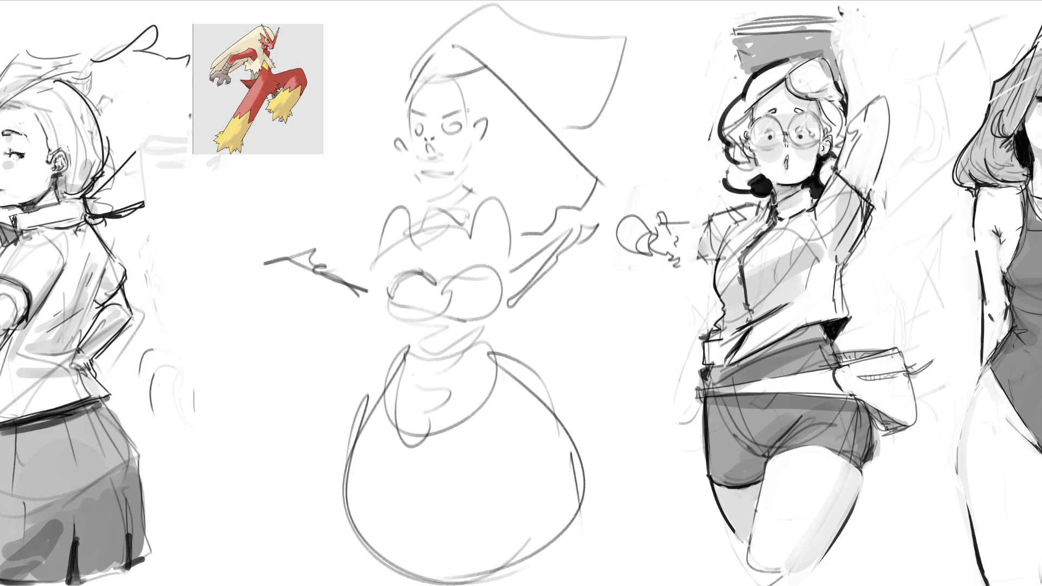
Ink the nose, ears, hairline, left eyebrow and jawline, undoing a stray ear stroke
mouse_move(425, 148)
left_mouse_down()
mouse_move(441, 155)
mouse_move(427, 163)
mouse_move(437, 152)
left_mouse_up()
left_click_drag(479, 124, 481, 137)
left_click_drag(407, 134, 408, 152)
key("ctrl+z")
left_click_drag(411, 102, 460, 91)
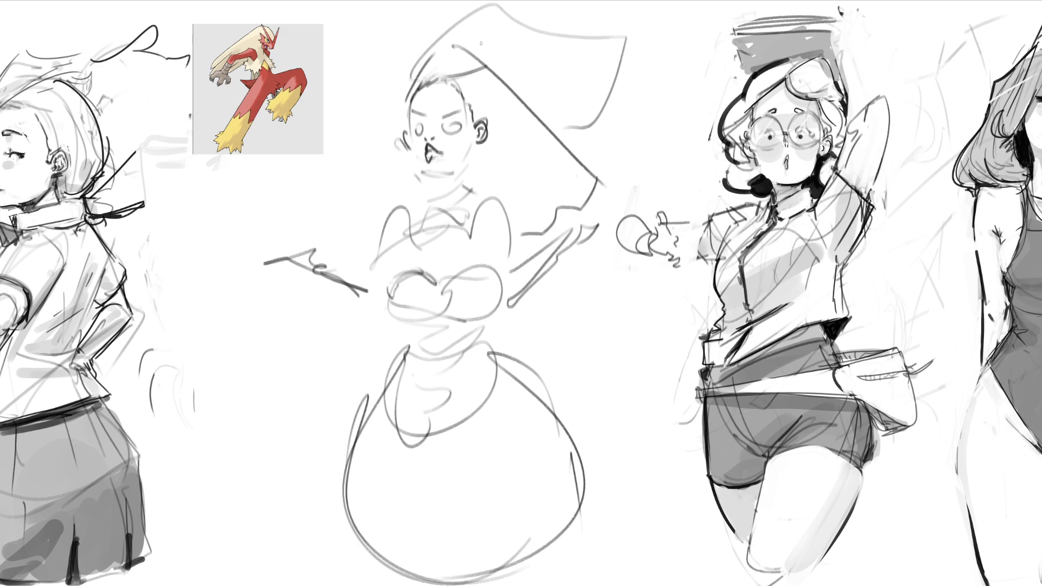
left_click_drag(415, 110, 457, 102)
mouse_move(414, 157)
left_mouse_down()
mouse_move(422, 175)
mouse_move(440, 177)
mouse_move(461, 168)
mouse_move(473, 142)
left_mouse_up()
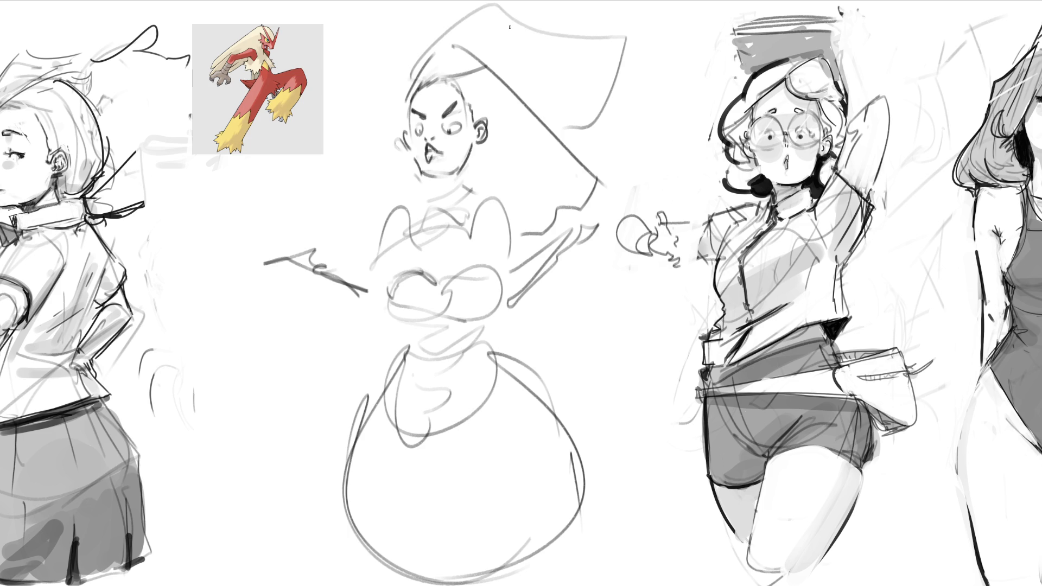
Draw both sides of the neck, darken the brow, and define the mouth and nose
left_click_drag(429, 177, 435, 203)
mouse_move(460, 171)
left_mouse_down()
mouse_move(457, 201)
mouse_move(435, 203)
mouse_move(459, 196)
left_mouse_up()
left_click_drag(411, 125, 424, 129)
left_click_drag(430, 155, 428, 165)
left_click_drag(432, 153, 443, 149)
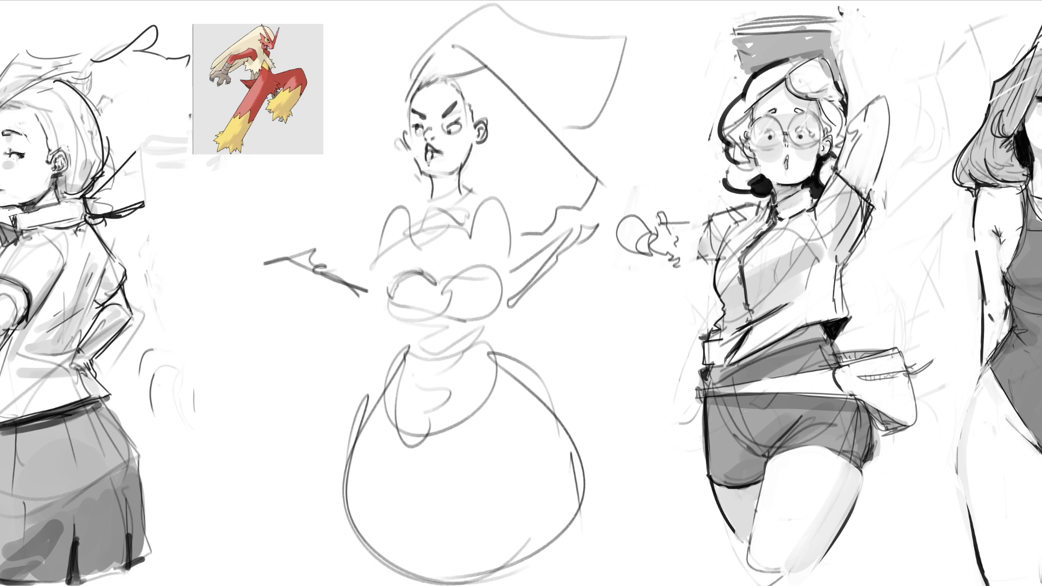
left_click_drag(425, 140, 433, 123)
Add bands and spiky cuff lines to the right arm and sketch a clawed left hand
mouse_move(551, 244)
left_mouse_down()
mouse_move(542, 268)
mouse_move(570, 238)
mouse_move(573, 249)
left_mouse_up()
mouse_move(577, 246)
left_mouse_down()
mouse_move(556, 264)
mouse_move(598, 221)
mouse_move(602, 241)
mouse_move(615, 228)
left_mouse_up()
key("ctrl+z")
left_click_drag(612, 226, 620, 244)
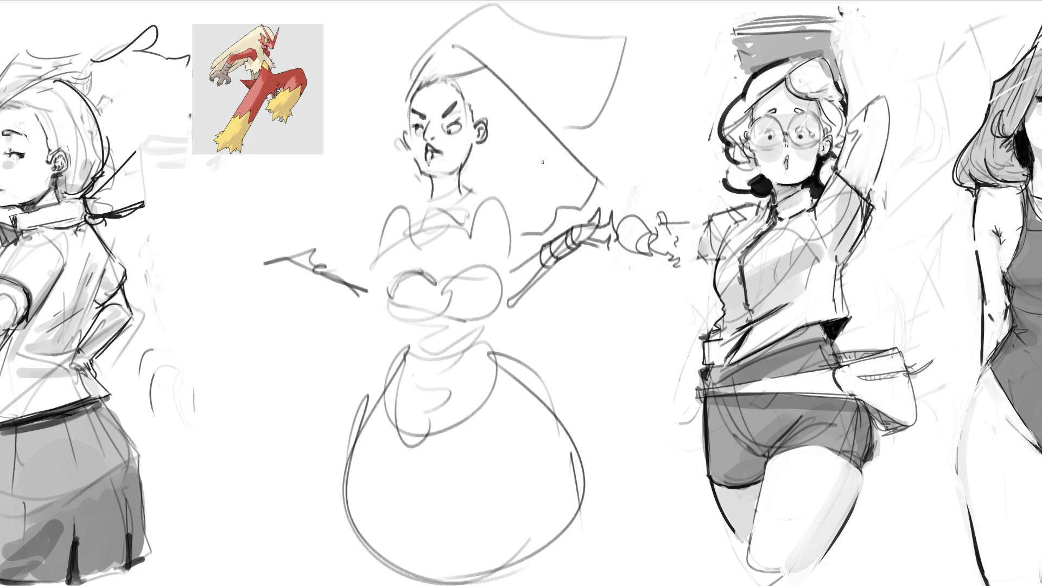
left_click_drag(288, 244, 336, 280)
left_click_drag(338, 259, 348, 281)
mouse_move(286, 245)
left_mouse_down()
mouse_move(279, 235)
mouse_move(268, 249)
mouse_move(291, 267)
mouse_move(309, 264)
left_mouse_up()
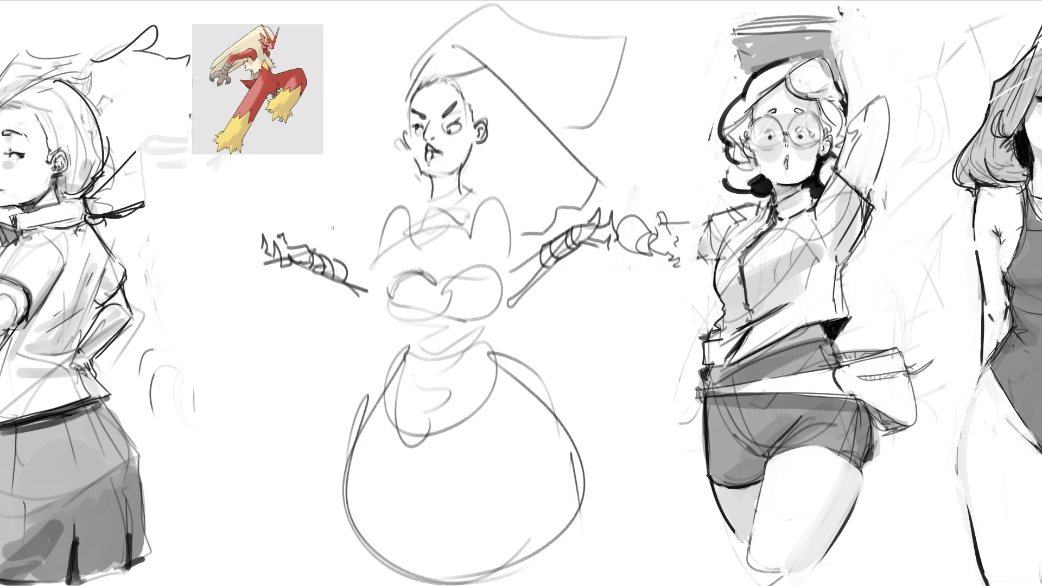
Draw and firm up a choker collar around the central figure's neck and shoulder
mouse_move(429, 183)
left_mouse_down()
mouse_move(431, 198)
mouse_move(463, 182)
left_mouse_up()
mouse_move(464, 178)
left_mouse_down()
mouse_move(466, 195)
mouse_move(431, 200)
mouse_move(453, 183)
left_mouse_up()
left_click_drag(454, 180, 488, 280)
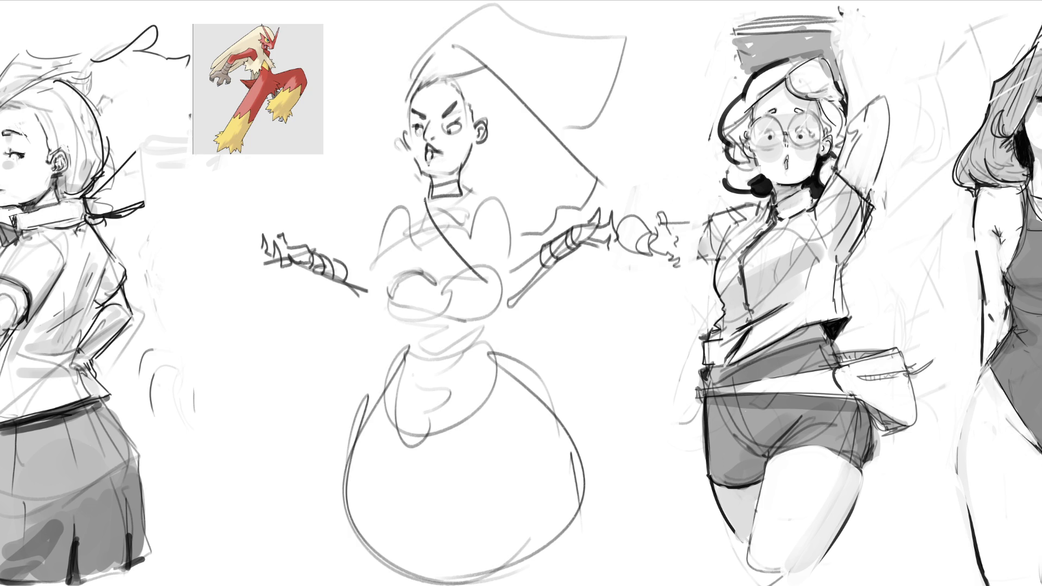
mouse_move(424, 201)
left_mouse_down()
mouse_move(414, 210)
mouse_move(497, 315)
left_mouse_up()
Sketch the arms crossed over the torso with edge contours, undoing a stray V-stroke
mouse_move(469, 191)
left_mouse_down()
mouse_move(435, 232)
mouse_move(450, 232)
mouse_move(390, 293)
left_mouse_up()
left_click_drag(432, 264, 406, 312)
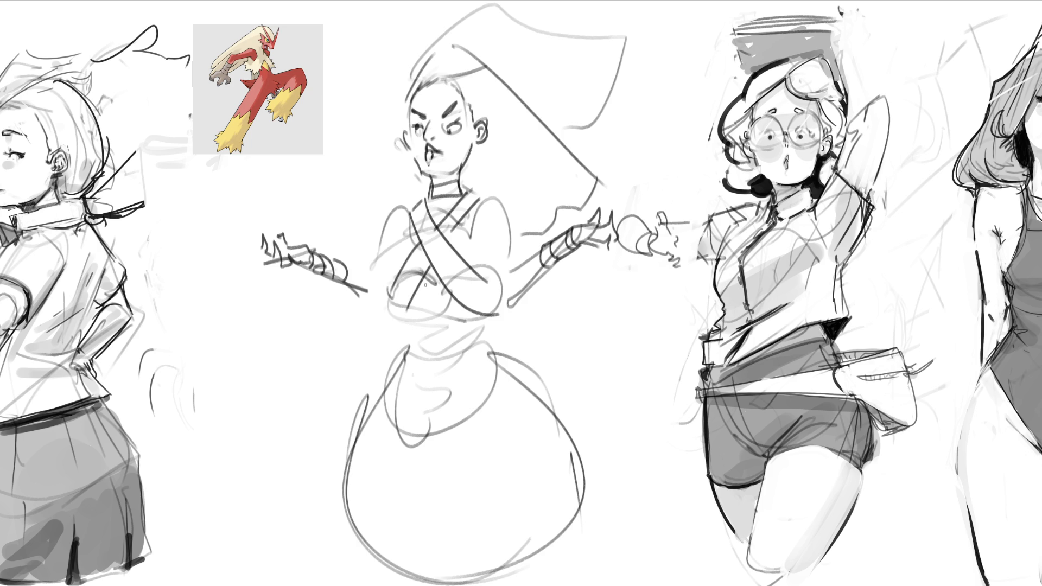
mouse_move(424, 300)
left_mouse_down()
mouse_move(454, 301)
mouse_move(440, 313)
mouse_move(446, 330)
mouse_move(461, 327)
left_mouse_up()
key("ctrl+z")
left_click_drag(387, 298, 411, 316)
left_click_drag(493, 315, 500, 276)
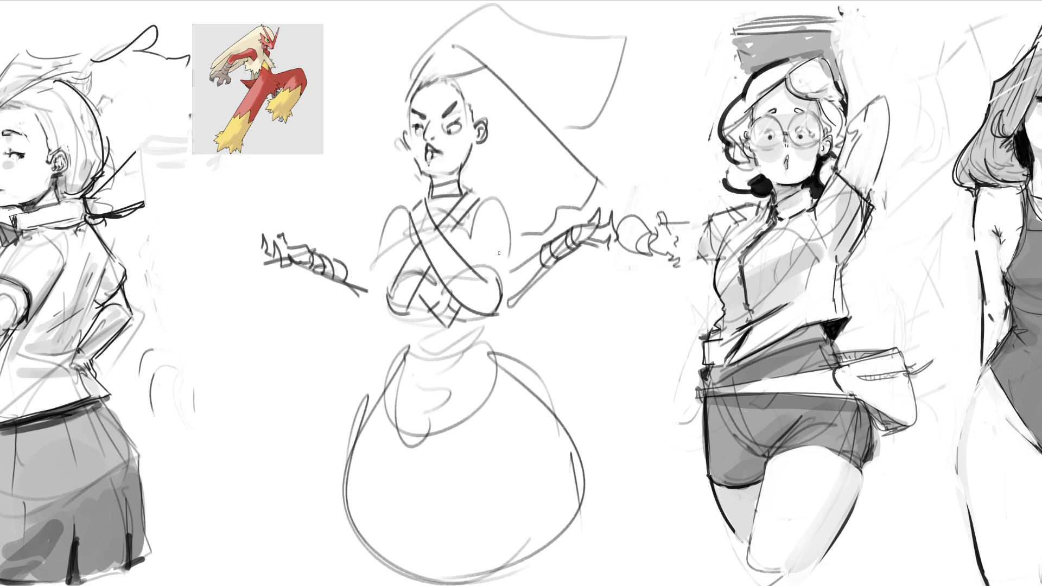
left_click_drag(491, 242, 492, 255)
left_click_drag(397, 241, 399, 267)
Outline the right upper arm, elbow and forearm edge
left_click_drag(508, 218, 511, 268)
left_click_drag(502, 320, 538, 283)
left_click_drag(512, 279, 538, 251)
Refine both forearms and darken the left and right shoulder lines
left_click_drag(532, 291, 550, 267)
left_click_drag(348, 288, 375, 305)
mouse_move(350, 269)
left_mouse_down()
mouse_move(368, 277)
mouse_move(383, 310)
left_mouse_up()
left_click_drag(412, 203, 392, 215)
left_click_drag(394, 215, 380, 258)
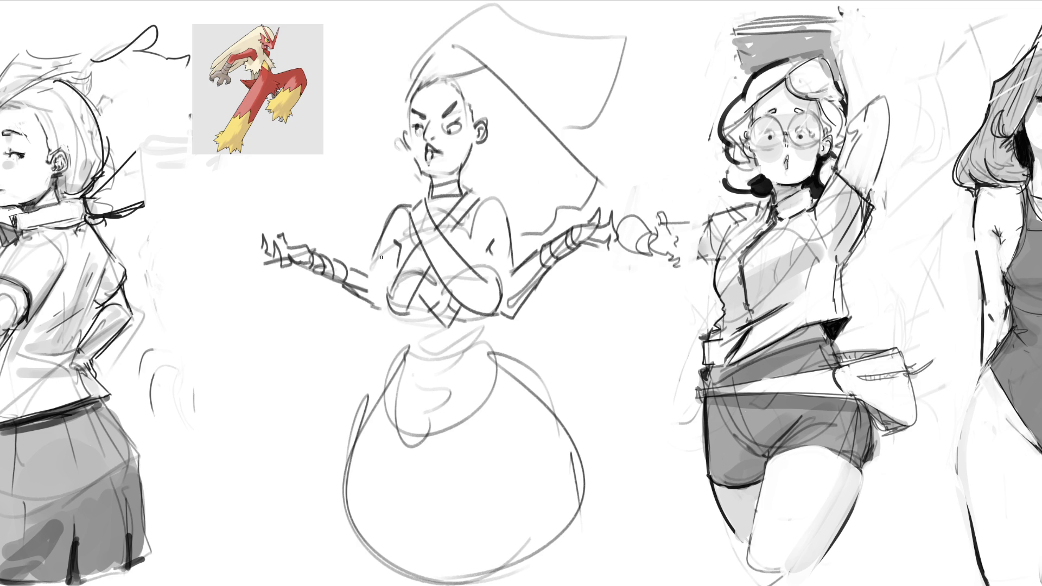
left_click_drag(479, 196, 509, 221)
Darken the waist band, undo a scalloped edge, and draw flared skirt lines down both sides
mouse_move(403, 317)
left_mouse_down()
mouse_move(413, 343)
mouse_move(404, 358)
mouse_move(484, 338)
mouse_move(486, 358)
left_mouse_up()
left_click_drag(405, 325, 438, 359)
left_click_drag(483, 326, 494, 354)
left_click_drag(410, 359, 472, 369)
key("ctrl+z")
mouse_move(408, 345)
left_mouse_down()
mouse_move(285, 498)
mouse_move(324, 585)
left_mouse_up()
mouse_move(495, 349)
left_mouse_down()
mouse_move(537, 377)
mouse_move(634, 584)
left_mouse_up()
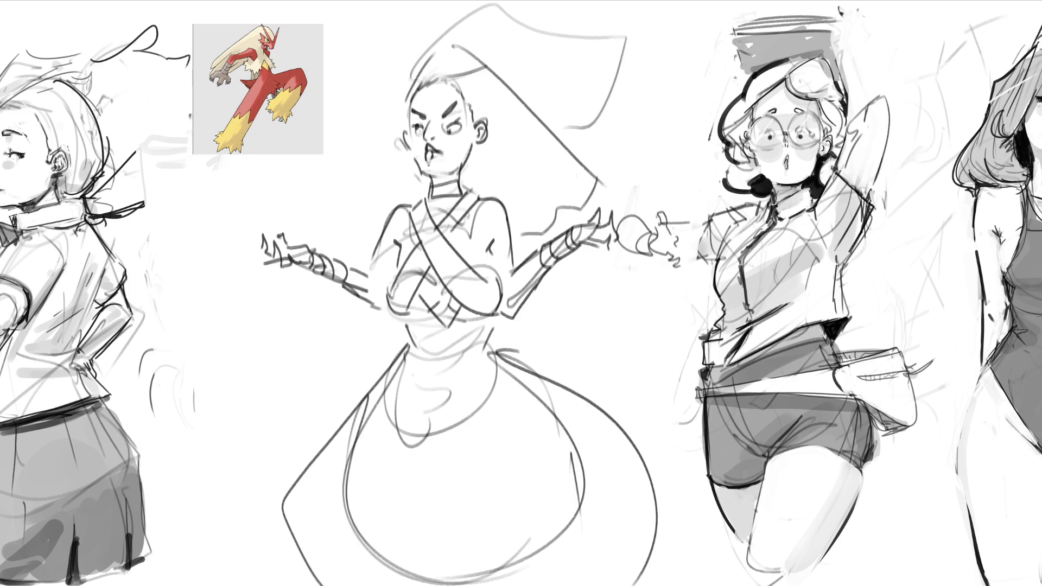
Scale the middle figure down slightly and reposition it up and right
key("ctrl+t")
left_click_drag(659, 10, 592, 98)
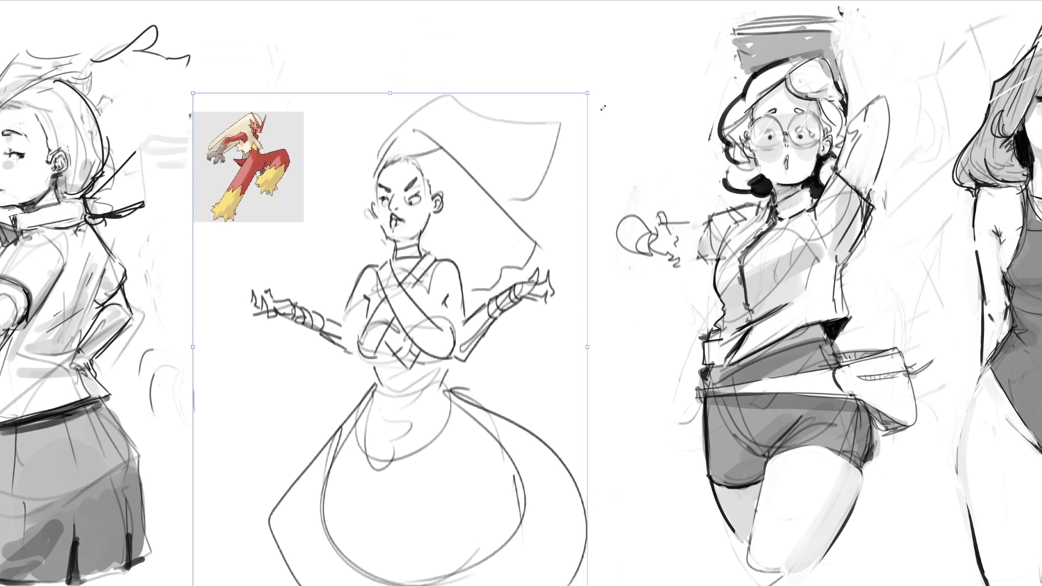
left_click_drag(448, 281, 481, 189)
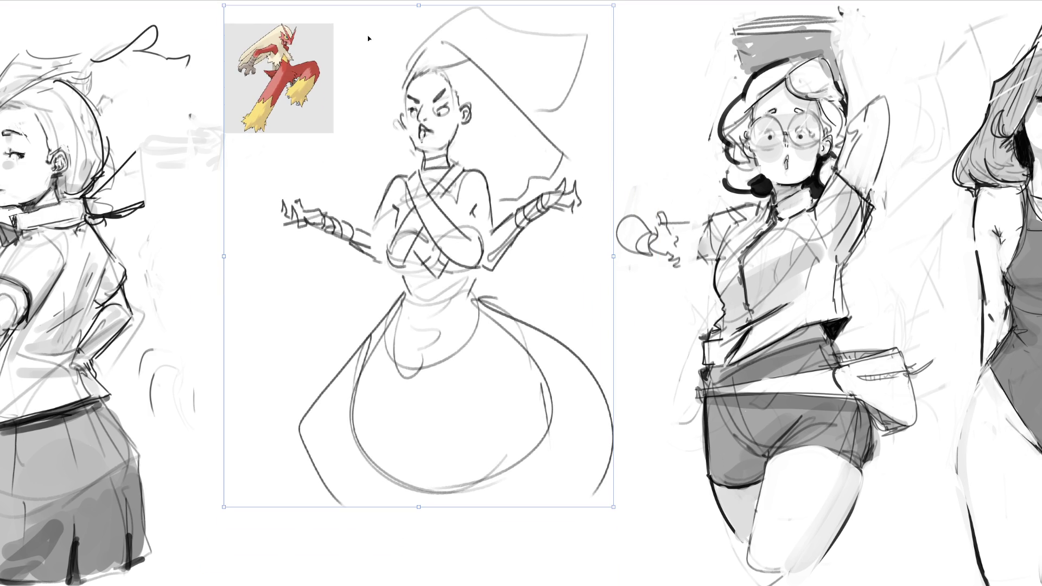
key("Return")
left_click_drag(392, 175, 456, 196)
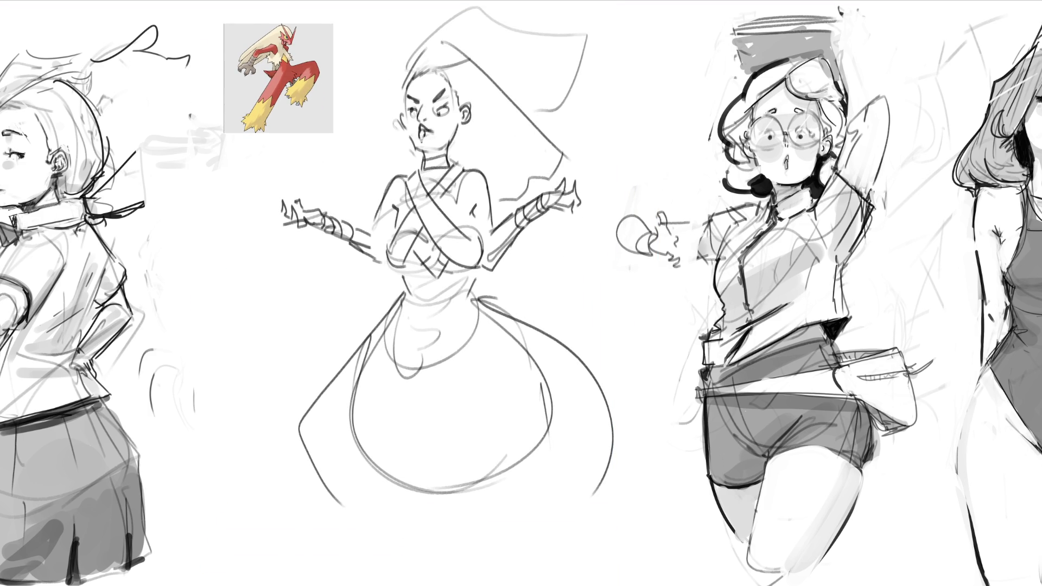
Draw the skirt's lower hem, two feet beneath it, and panel fold lines down the skirt
left_click_drag(336, 486, 602, 477)
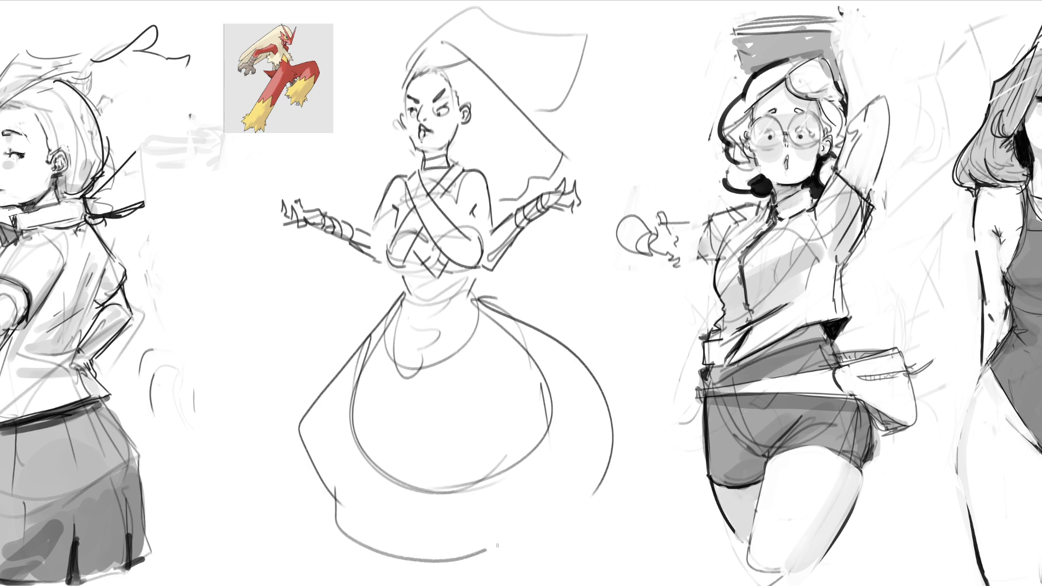
left_click_drag(468, 556, 513, 585)
mouse_move(557, 528)
left_mouse_down()
mouse_move(513, 585)
mouse_move(542, 577)
left_mouse_up()
left_click_drag(373, 552, 440, 564)
left_click_drag(436, 583, 386, 584)
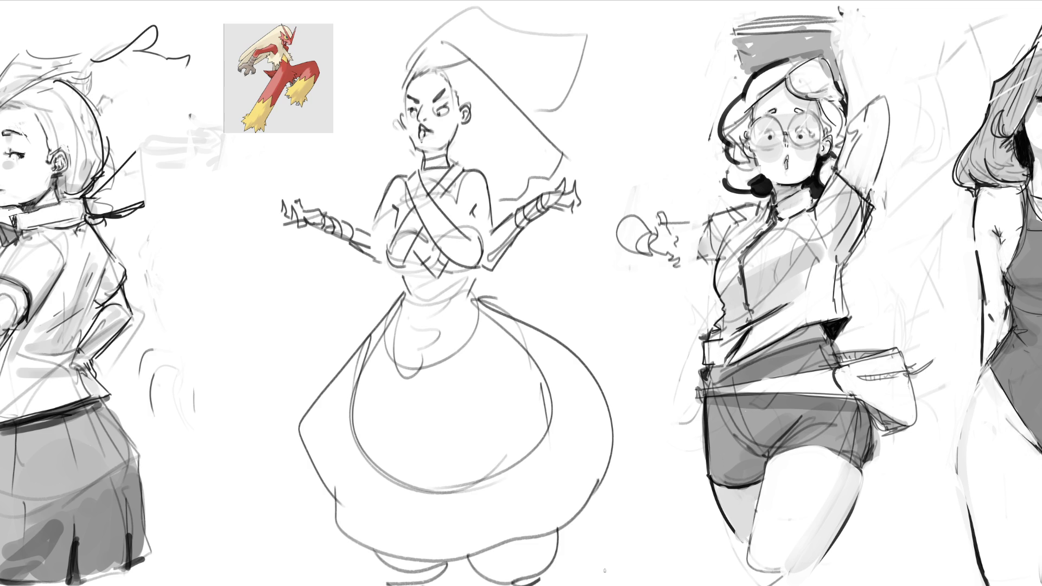
left_click_drag(385, 342, 329, 487)
left_click_drag(431, 365, 434, 495)
left_click_drag(472, 344, 568, 508)
left_click_drag(492, 330, 598, 419)
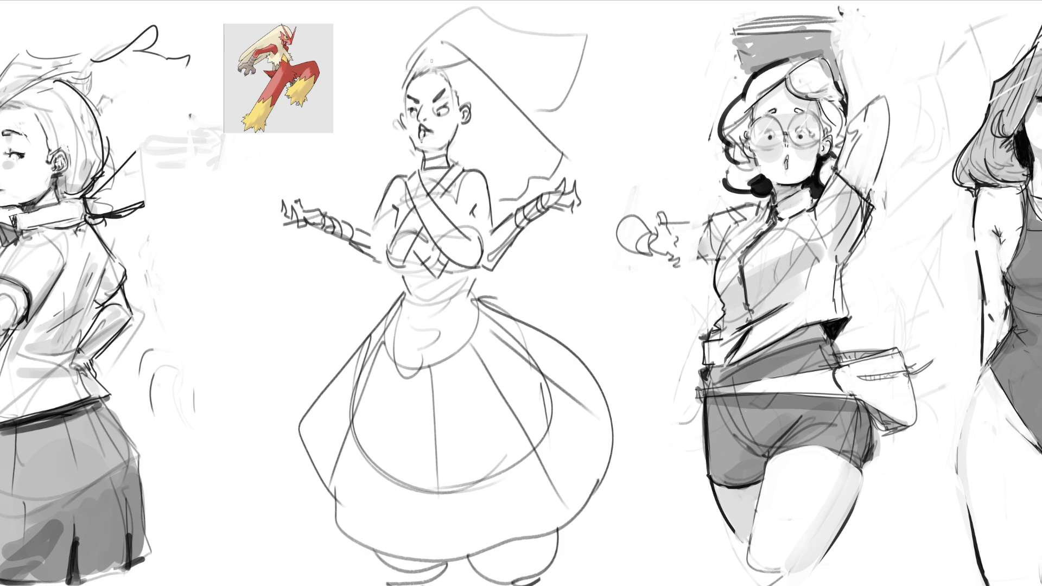
Ink the hat's top and right edges and tone its lower edge grey
mouse_move(427, 47)
left_mouse_down()
mouse_move(407, 86)
mouse_move(456, 42)
mouse_move(526, 121)
left_mouse_up()
mouse_move(470, 50)
left_mouse_down()
mouse_move(623, 173)
mouse_move(511, 254)
left_mouse_up()
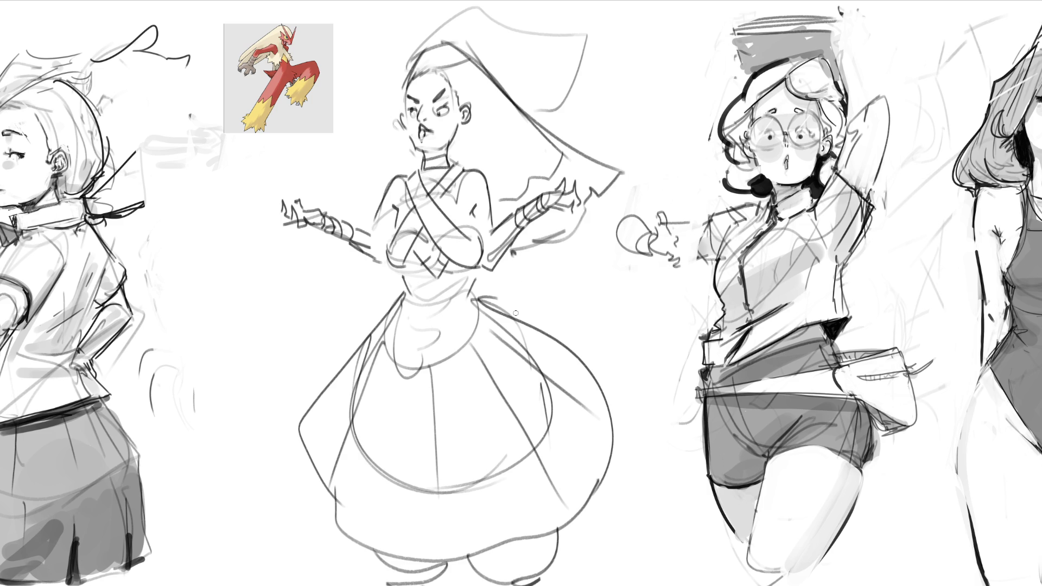
mouse_move(544, 168)
left_mouse_down()
mouse_move(502, 206)
mouse_move(560, 162)
mouse_move(509, 199)
left_mouse_up()
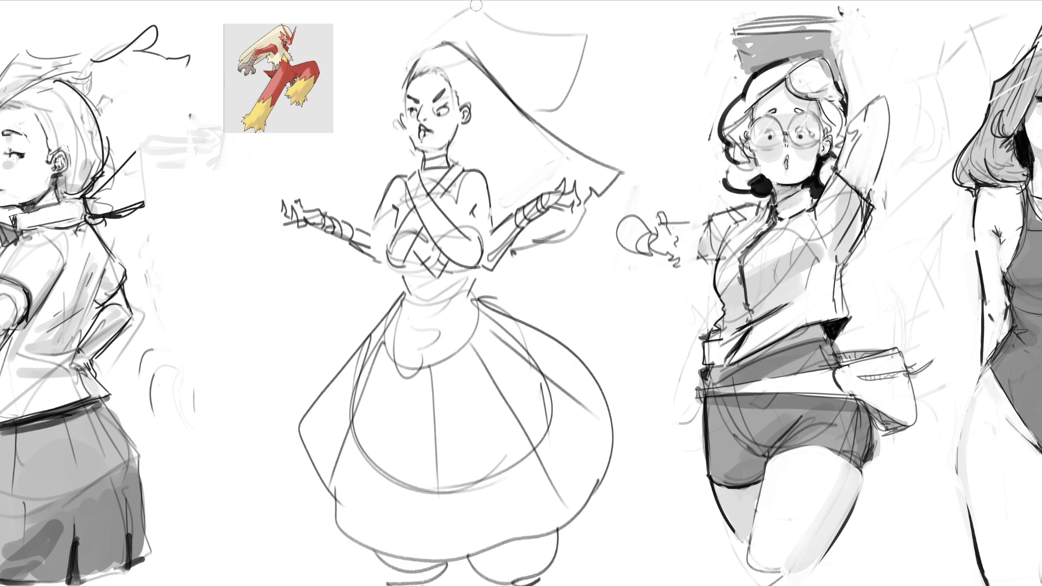
left_click_drag(447, 21, 515, 95)
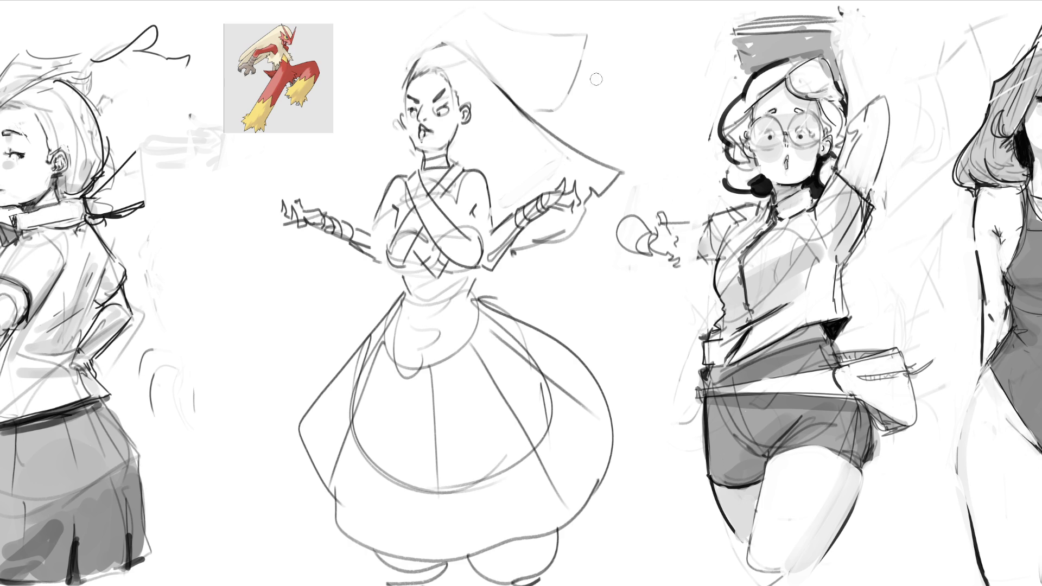
Try thick dark strokes along the hat's top and side edge, undoing the misplaced ones
left_click(410, 59)
left_click_drag(414, 57, 502, 98)
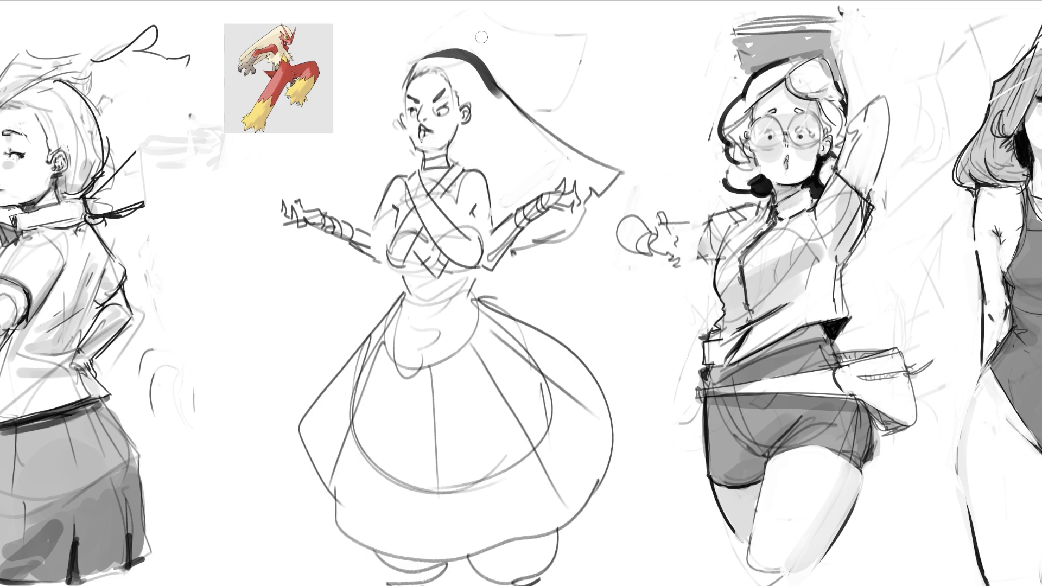
key("ctrl+z")
mouse_move(462, 51)
left_mouse_down()
mouse_move(585, 169)
mouse_move(589, 202)
mouse_move(503, 270)
left_mouse_up()
key("ctrl+z")
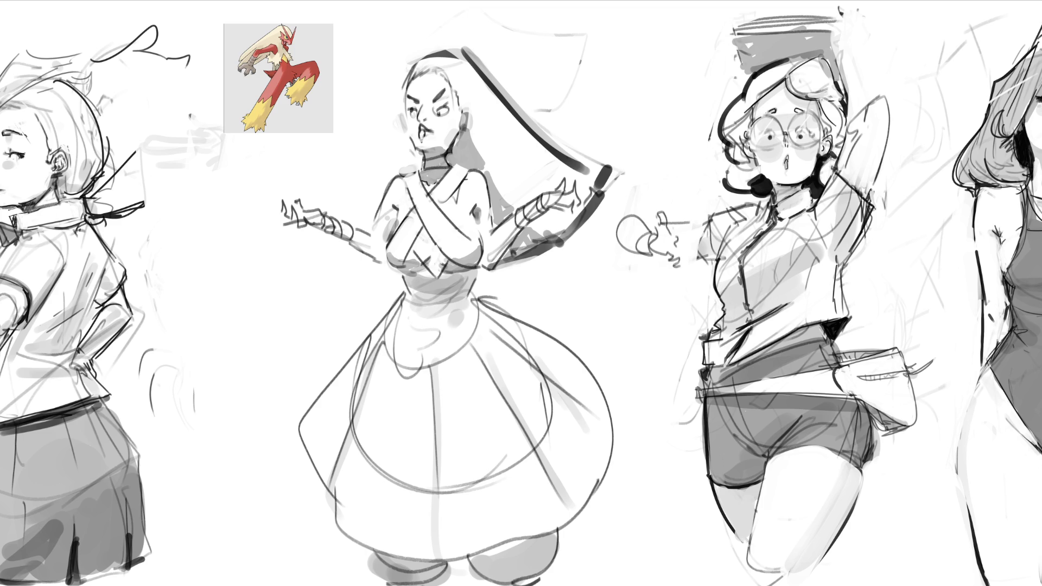
Shrink the middle figure slightly with a free transform
key("ctrl+t")
left_click_drag(626, 5, 599, 2)
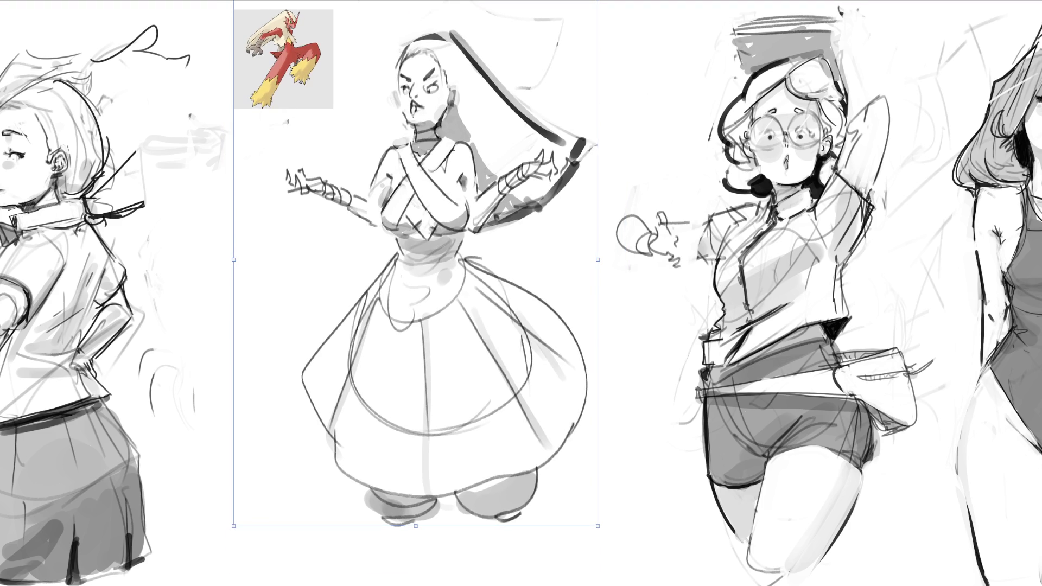
key("Return")
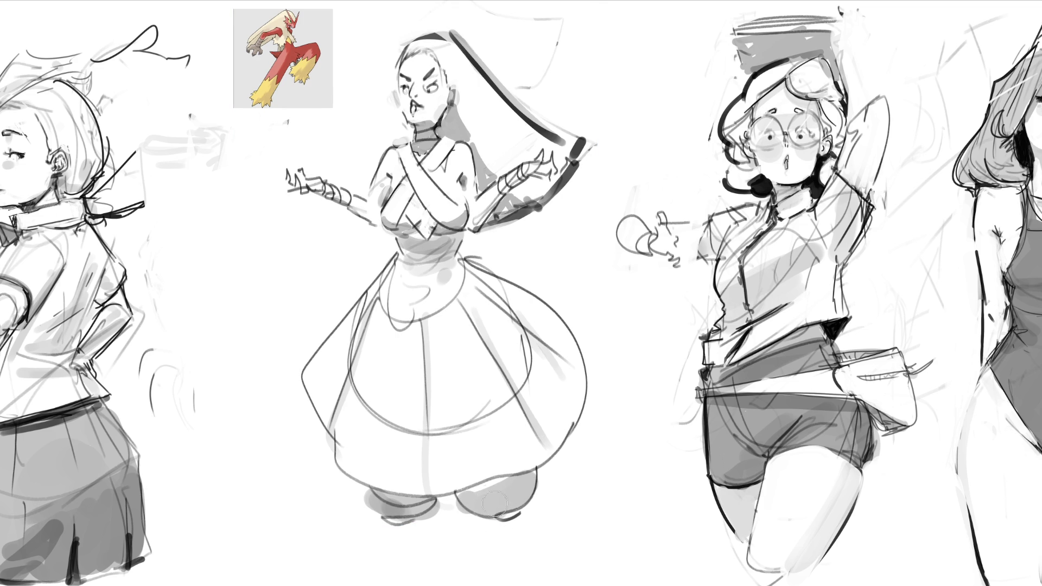
Sketch and ink small peg legs under both of the figure's feet
mouse_move(505, 524)
left_mouse_down()
mouse_move(506, 544)
mouse_move(514, 521)
mouse_move(514, 548)
left_mouse_up()
left_click_drag(395, 525, 404, 545)
left_click_drag(397, 546, 405, 546)
mouse_move(495, 523)
left_mouse_down()
mouse_move(500, 550)
mouse_move(516, 530)
mouse_move(513, 545)
left_mouse_up()
mouse_move(391, 525)
left_mouse_down()
mouse_move(394, 546)
mouse_move(411, 547)
left_mouse_up()
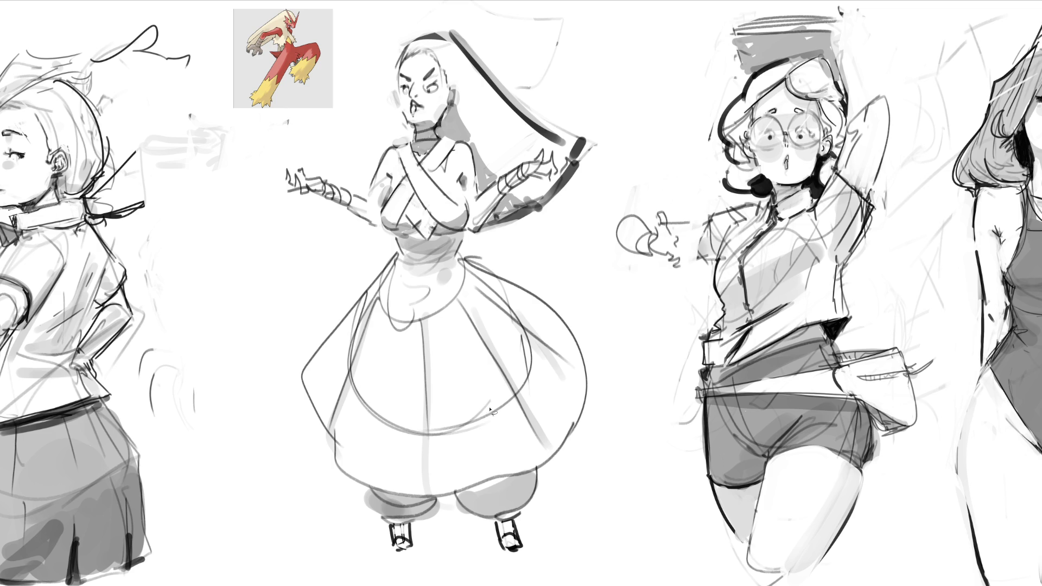
Lasso the dress and shift it slightly left and down
left_click_drag(629, 408, 519, 268)
left_click_drag(396, 244, 289, 491)
mouse_move(338, 555)
left_mouse_down()
mouse_move(629, 411)
mouse_move(668, 534)
left_mouse_up()
key("ctrl+t")
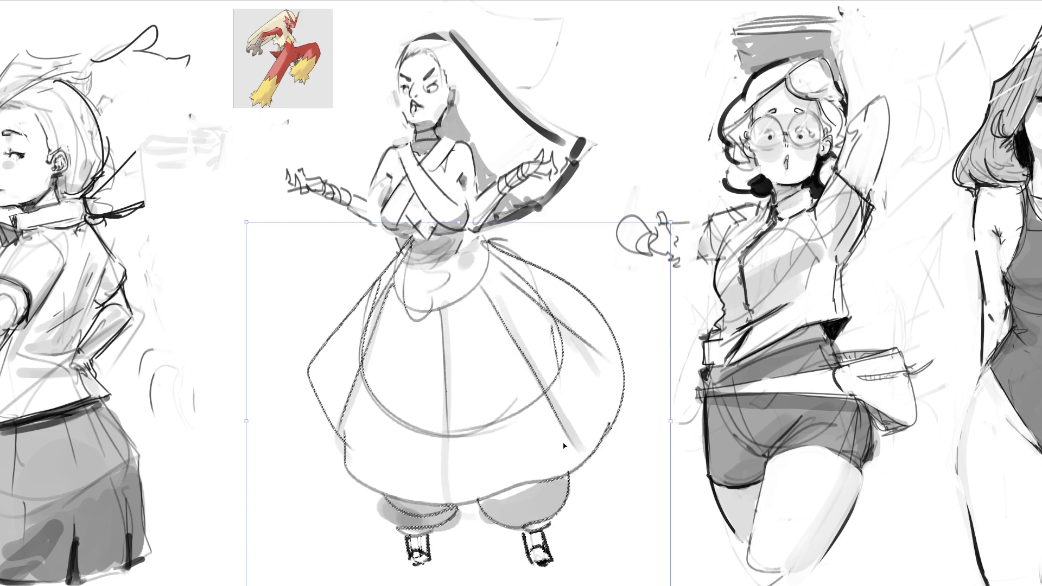
left_click_drag(563, 443, 550, 467)
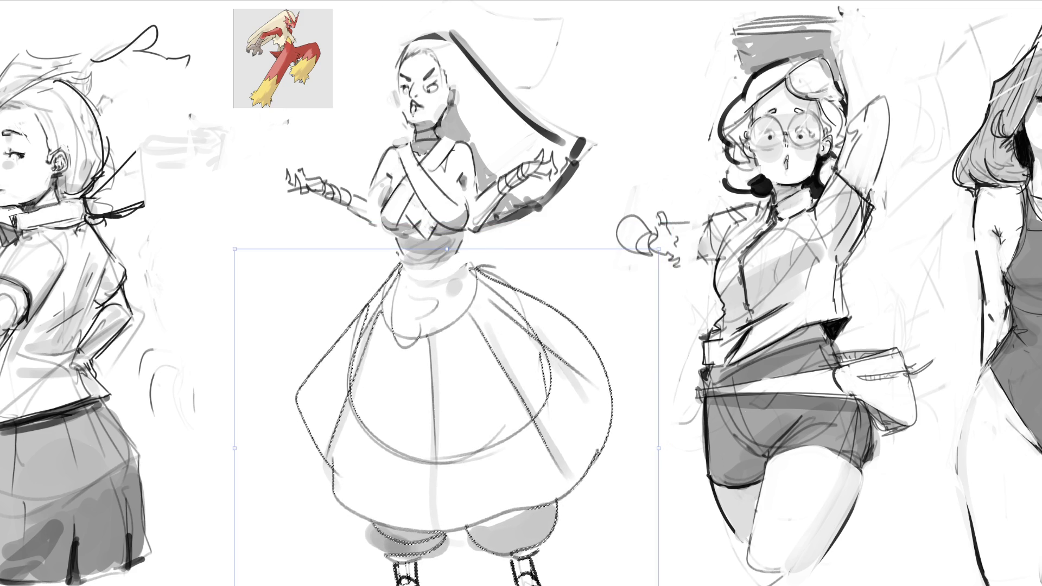
key("Return")
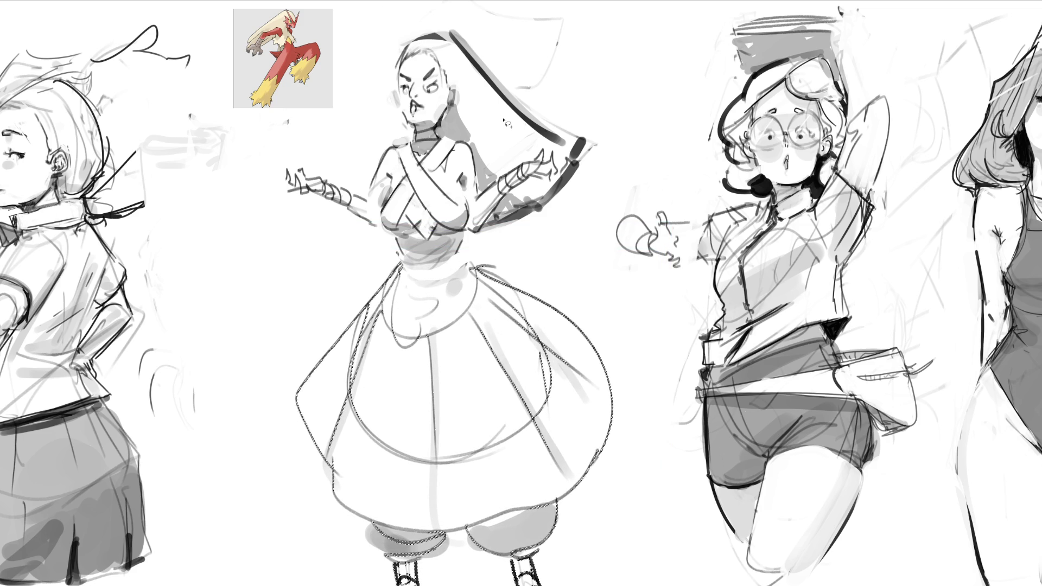
key("ctrl+d")
Lasso the whole central figure, rotate it slightly clockwise, and start a grey ground shadow under the feet
left_click_drag(565, 218, 278, 585)
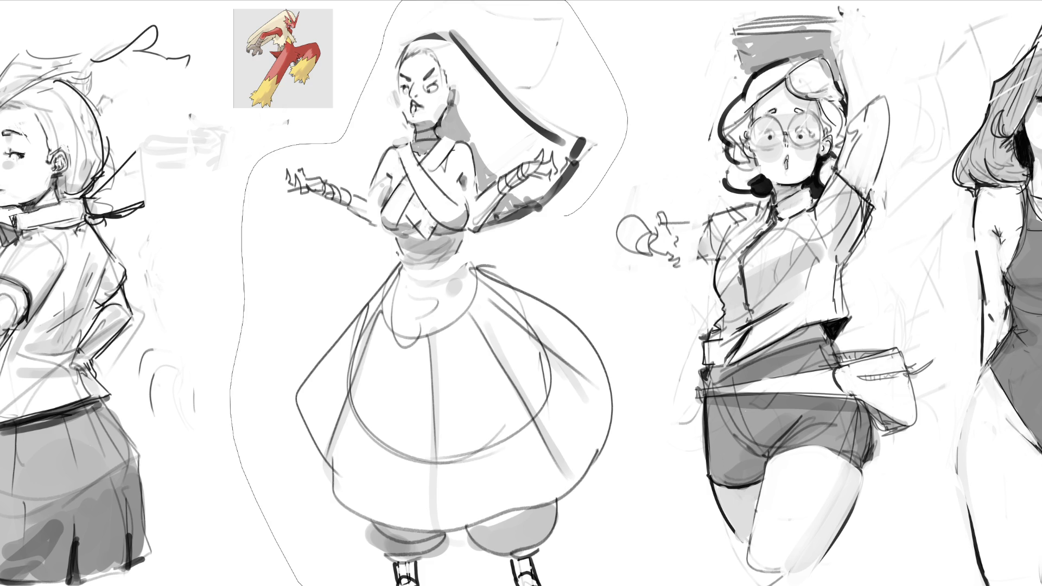
left_click_drag(674, 583, 603, 253)
key("ctrl+t")
left_click_drag(692, 269, 697, 310)
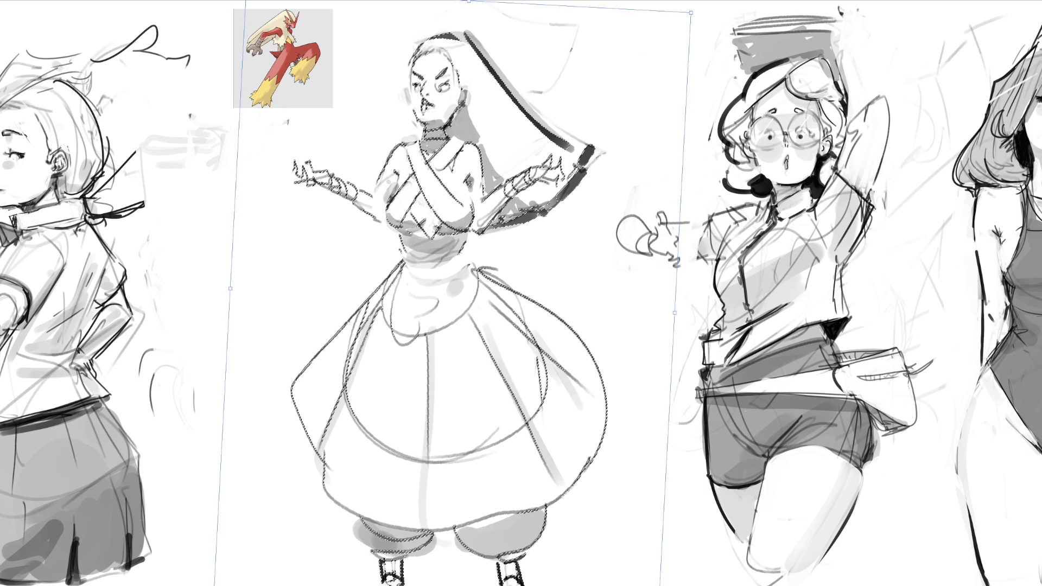
key("Return")
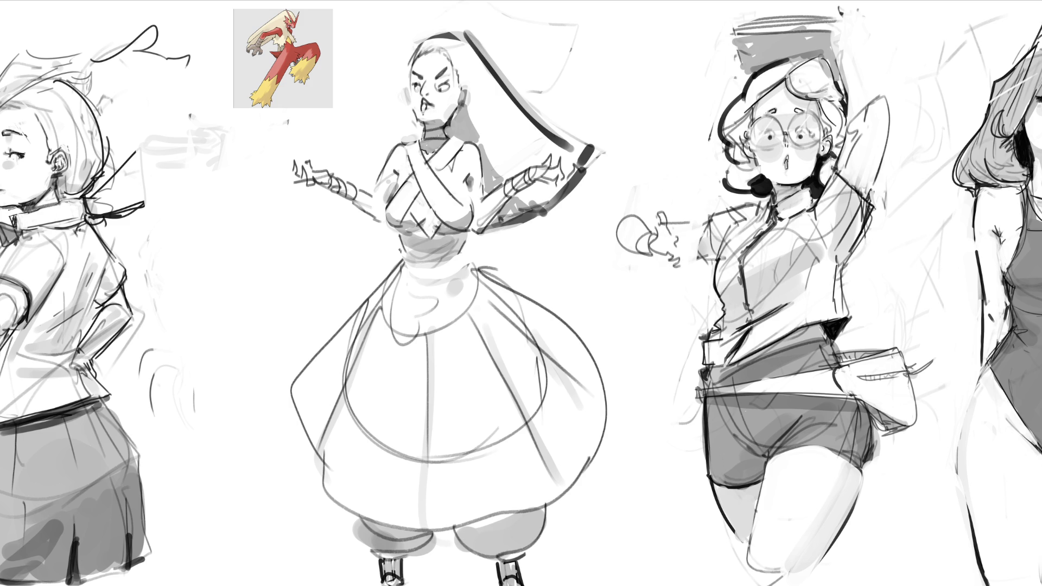
mouse_move(389, 580)
left_mouse_down()
mouse_move(602, 575)
mouse_move(353, 583)
left_mouse_up()
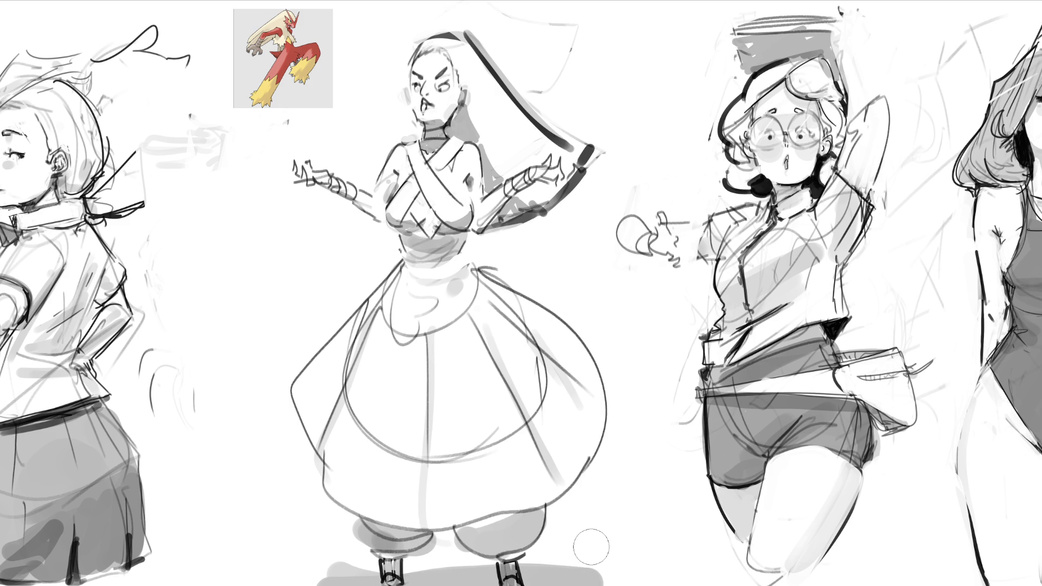
Draw the apron tie and a bow loop at the left waist, redoing the misdrawn loop
mouse_move(465, 252)
left_mouse_down()
mouse_move(469, 263)
mouse_move(533, 249)
mouse_move(522, 281)
left_mouse_up()
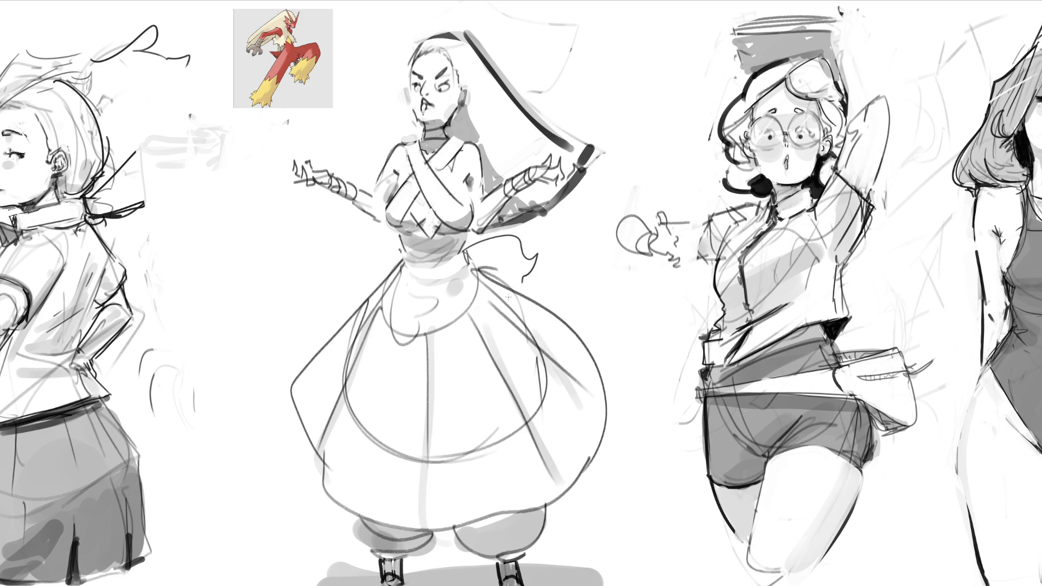
mouse_move(406, 254)
left_mouse_down()
mouse_move(353, 250)
mouse_move(377, 282)
left_mouse_up()
key("ctrl+z")
key("ctrl+z")
mouse_move(402, 257)
left_mouse_down()
mouse_move(359, 293)
mouse_move(352, 250)
left_mouse_up()
left_click_drag(374, 246, 407, 244)
Draw the right-waist tie, replacing the first loop with a shorter one
mouse_move(483, 257)
left_mouse_down()
mouse_move(473, 252)
mouse_move(523, 265)
mouse_move(514, 281)
left_mouse_up()
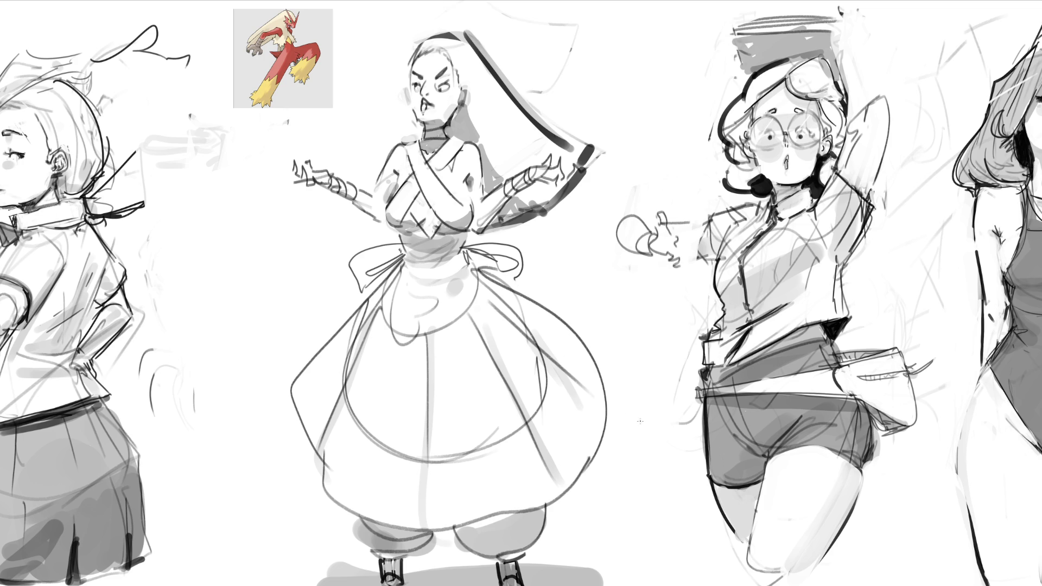
key("ctrl+z")
key("ctrl+z")
key("ctrl+z")
mouse_move(464, 249)
left_mouse_down()
mouse_move(525, 287)
mouse_move(522, 260)
mouse_move(525, 288)
left_mouse_up()
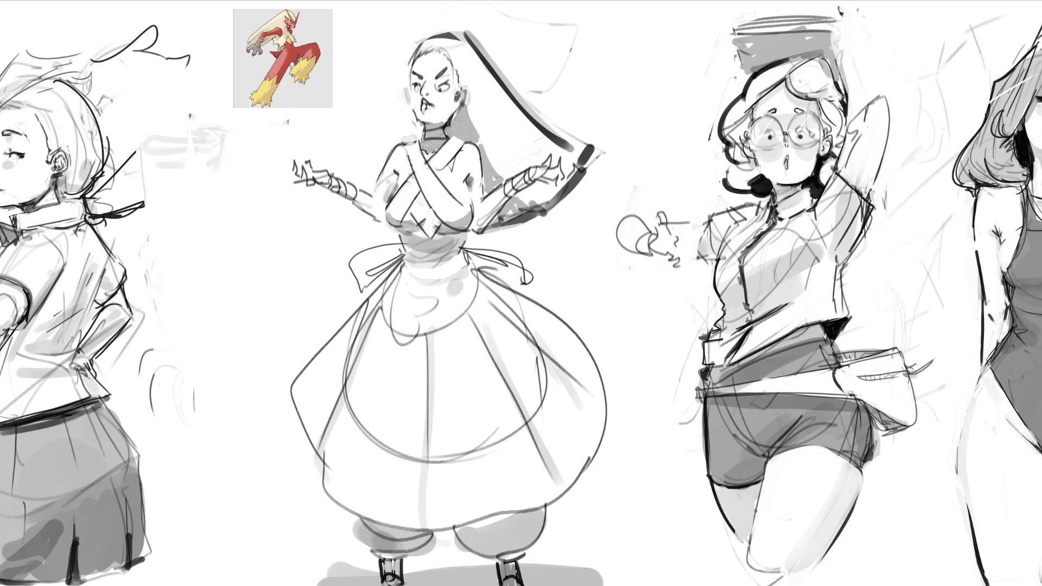
Touch up the central figure's eye with a small dark mark and extend the apron tie down to the bow
left_click_drag(417, 76, 441, 85)
key("ctrl+z")
key("ctrl+z")
left_click_drag(438, 83, 440, 84)
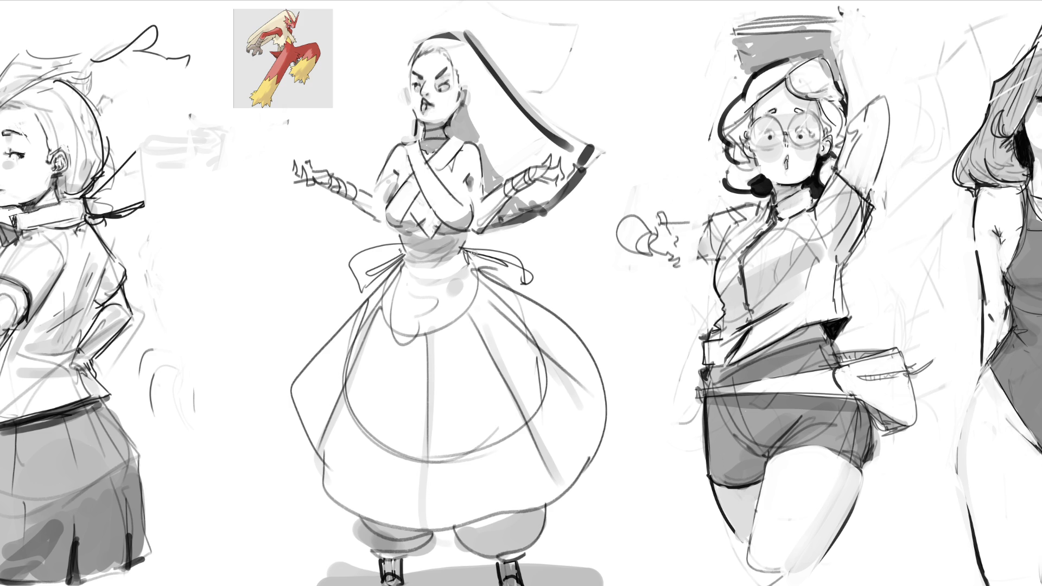
mouse_move(469, 244)
left_mouse_down()
mouse_move(531, 265)
mouse_move(536, 284)
left_mouse_up()
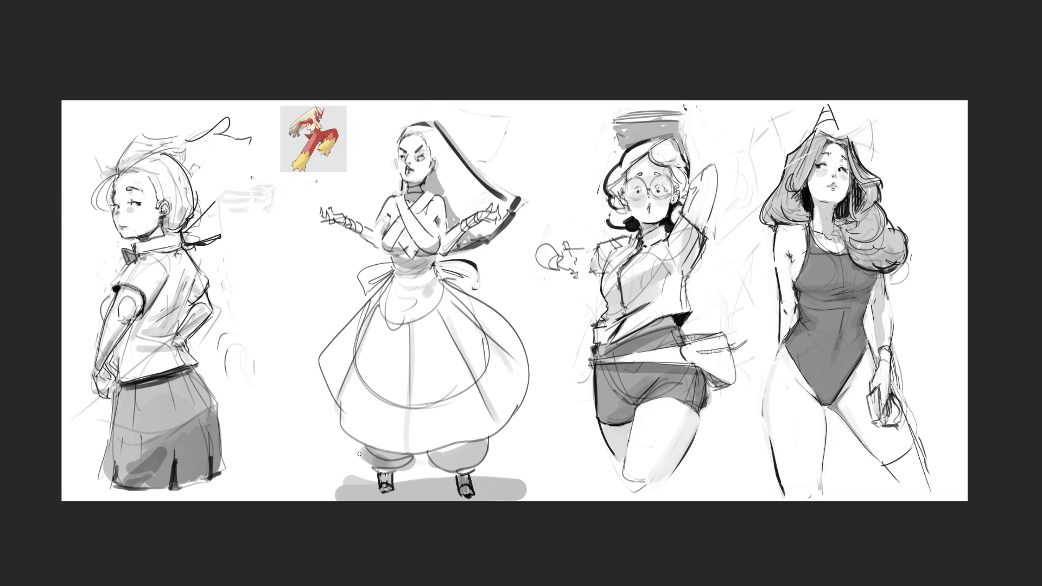
Outline the central figure's left pant leg with the pencil
mouse_move(357, 443)
left_mouse_down()
mouse_move(370, 466)
mouse_move(361, 467)
mouse_move(399, 480)
mouse_move(421, 465)
mouse_move(459, 484)
mouse_move(494, 457)
left_mouse_up()
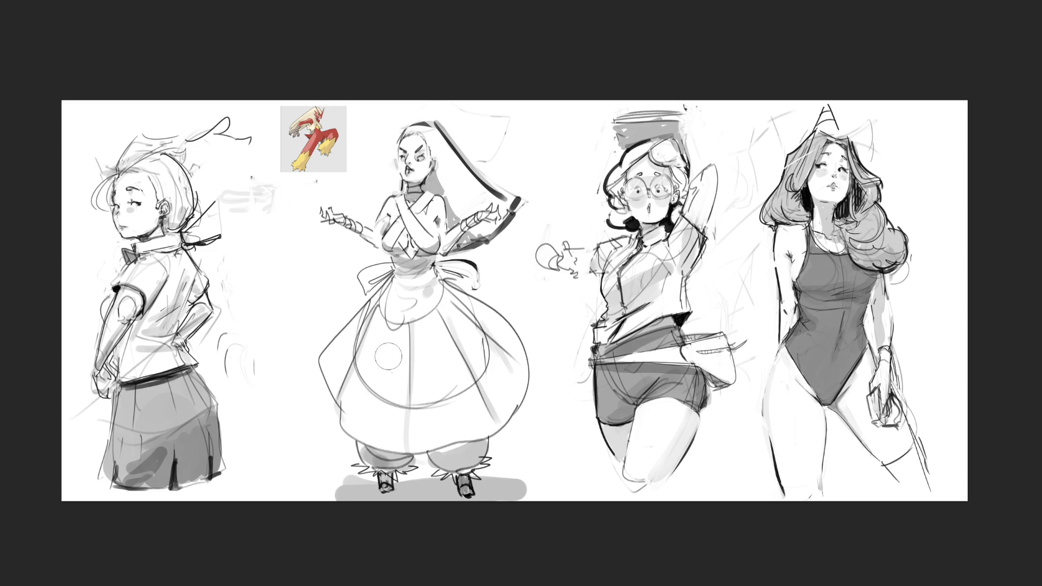
Airbrush grey tone along the skirt's lower curves and side bulges, then undo the unwanted upper shading
left_click_drag(373, 358, 464, 398)
mouse_move(354, 361)
left_mouse_down()
mouse_move(404, 404)
mouse_move(472, 378)
left_mouse_up()
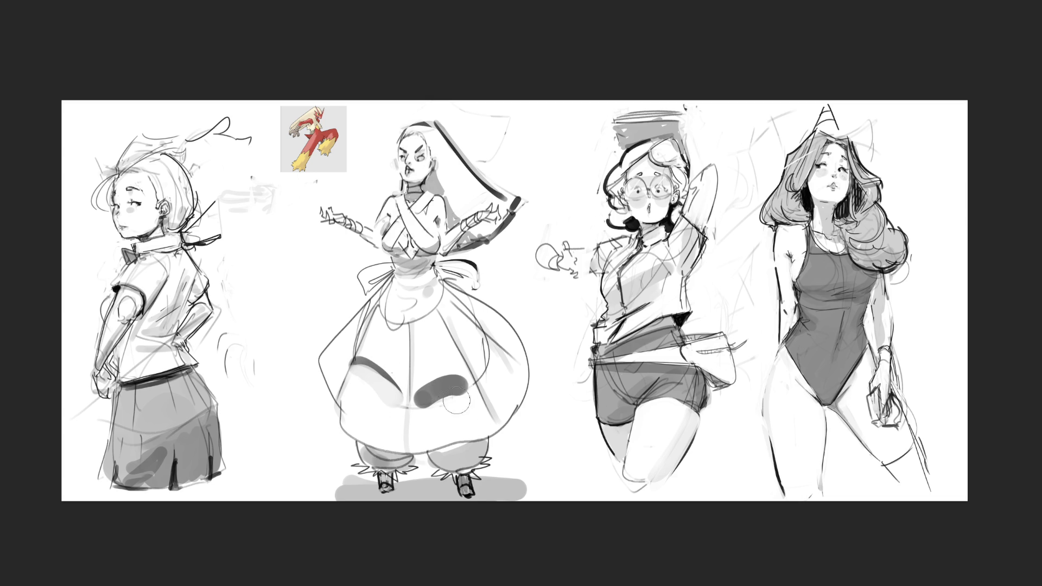
mouse_move(489, 338)
left_mouse_down()
mouse_move(479, 371)
mouse_move(489, 330)
mouse_move(484, 337)
left_mouse_up()
left_click_drag(457, 297, 481, 338)
left_click_drag(362, 305, 358, 349)
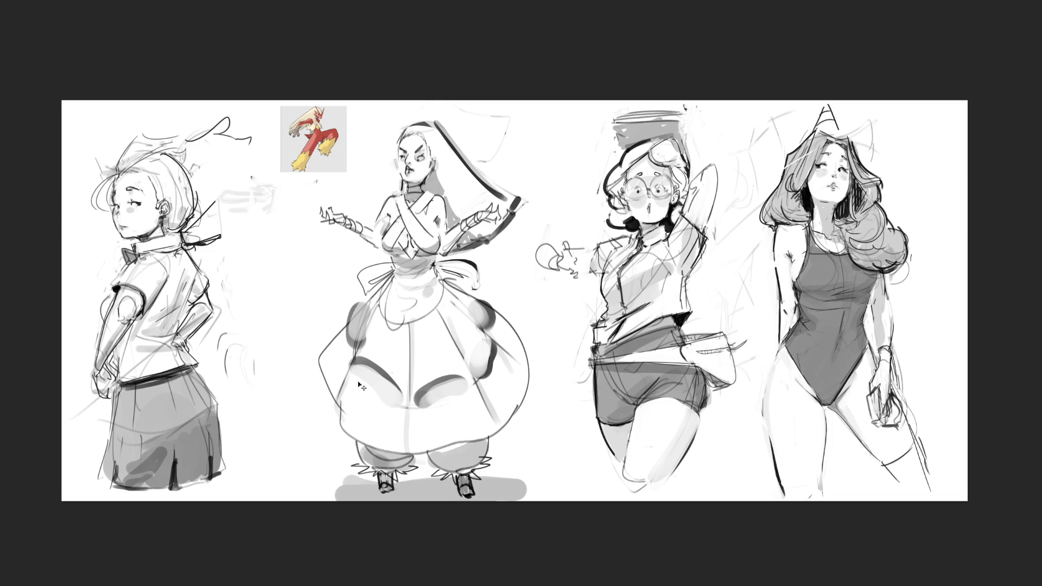
key("ctrl+z")
key("ctrl+z")
key("ctrl+z")
key("ctrl+z")
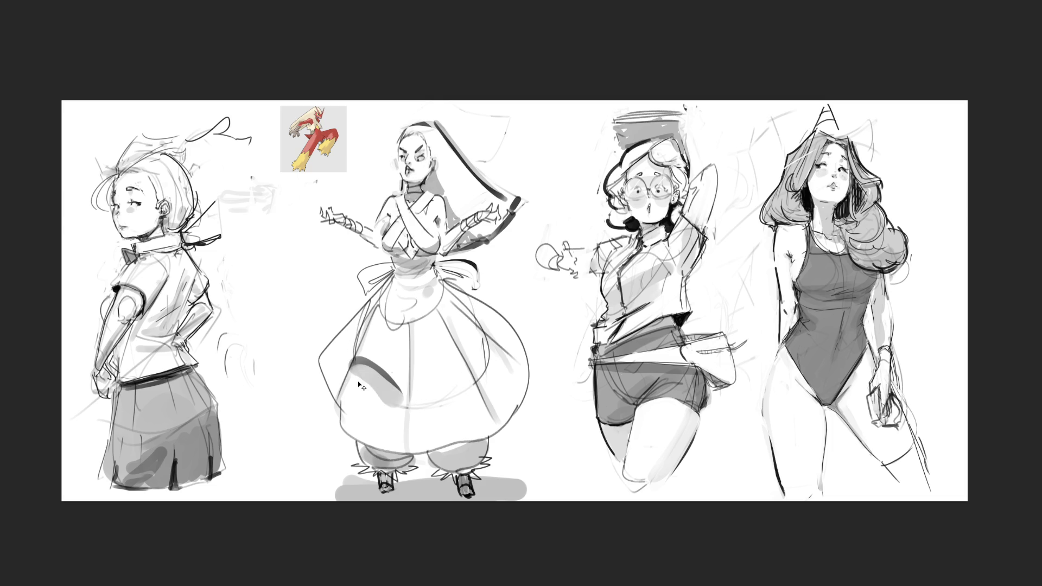
key("ctrl+z")
key("ctrl+z")
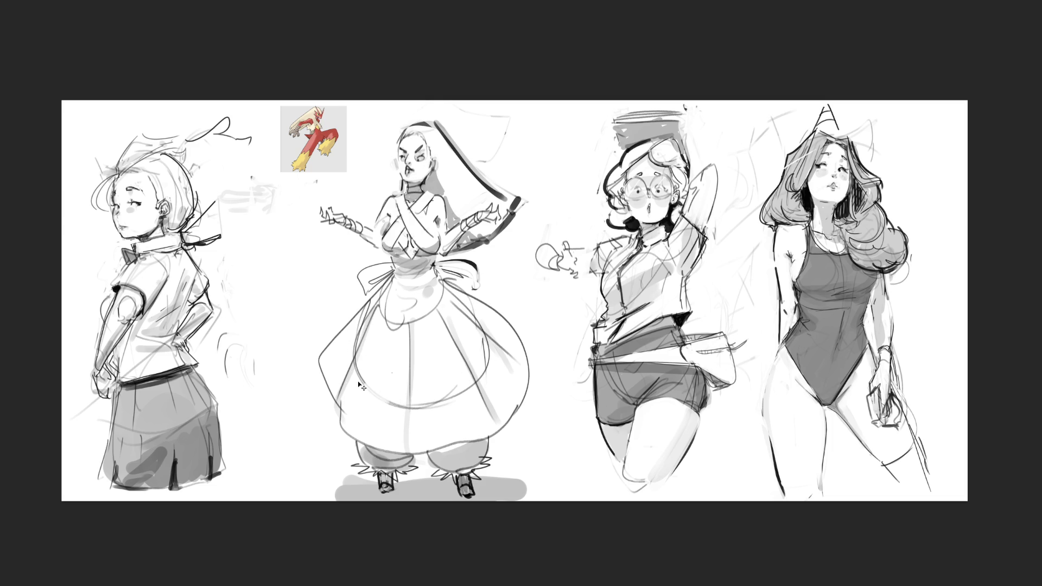
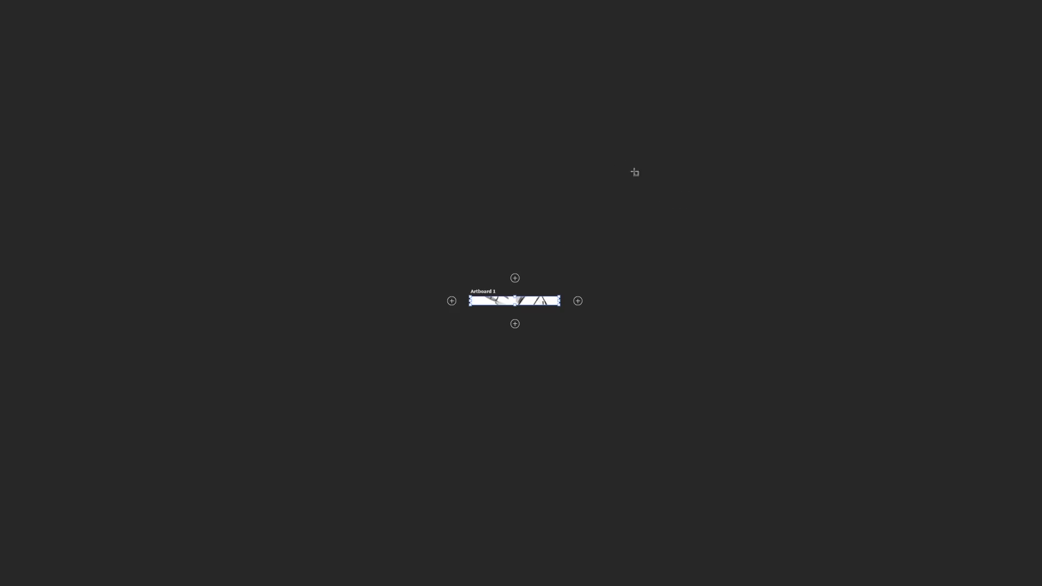
Leave the artboard overview for the full canvas and lasso the centre apron-dress sketch
left_click(83, 61)
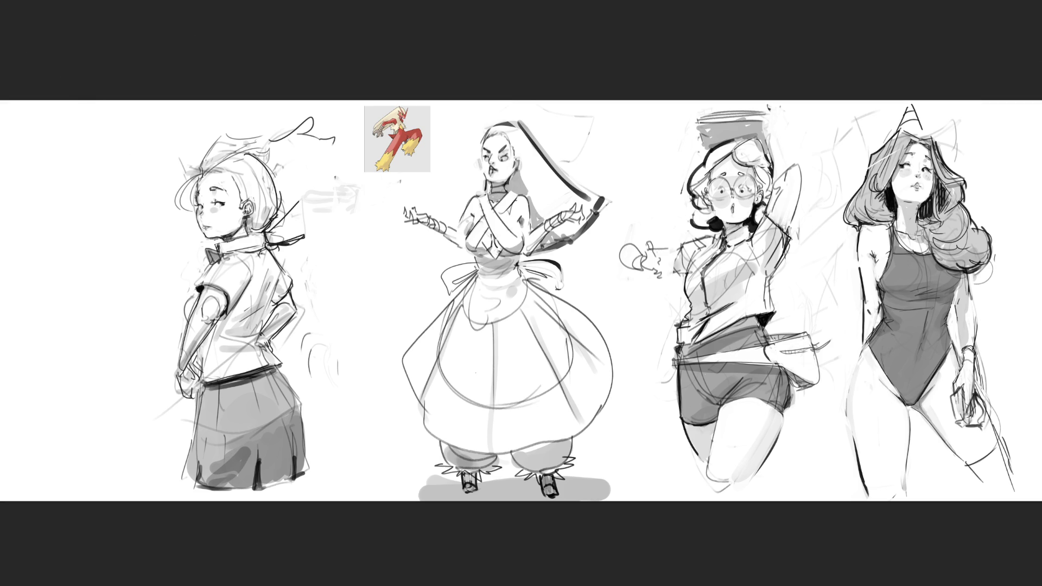
left_click_drag(354, 101, 644, 500)
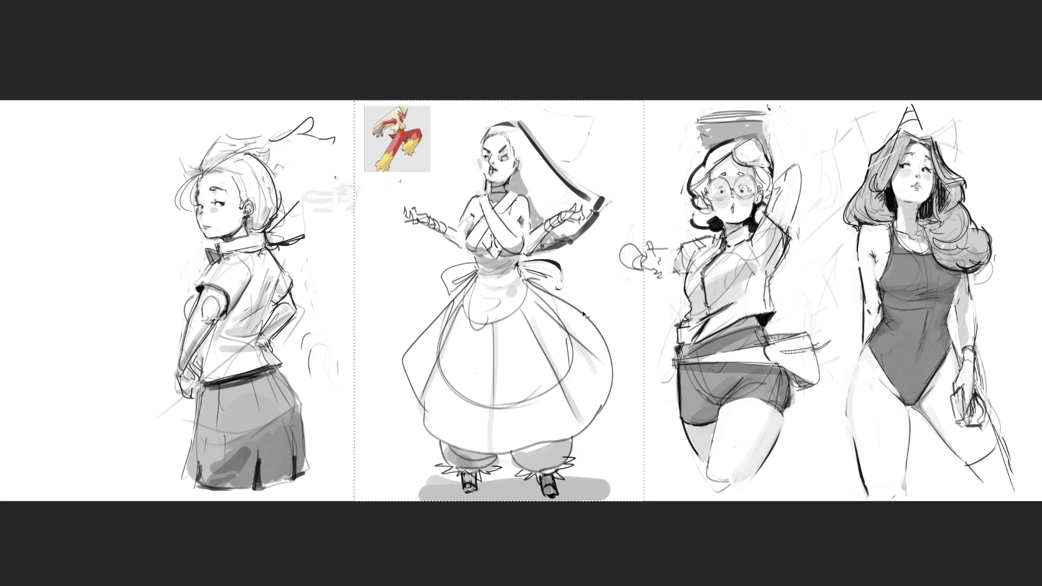
Drag the apron-dress sketch to the far left of the canvas and confirm its position
mouse_move(498, 302)
left_mouse_down()
mouse_move(196, 274)
mouse_move(131, 283)
left_mouse_up()
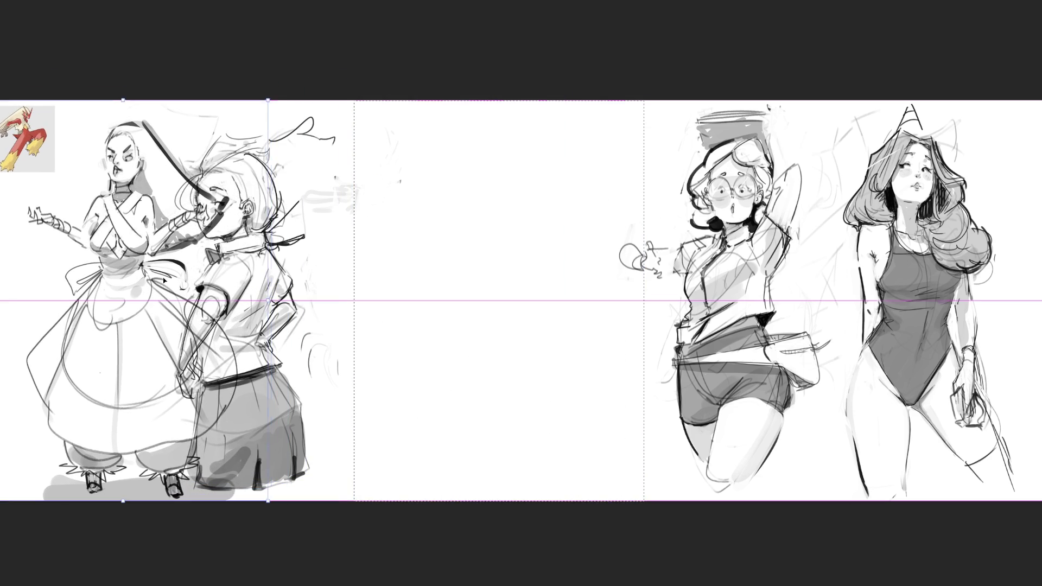
mouse_move(131, 282)
left_mouse_down()
mouse_move(101, 282)
mouse_move(126, 278)
left_mouse_up()
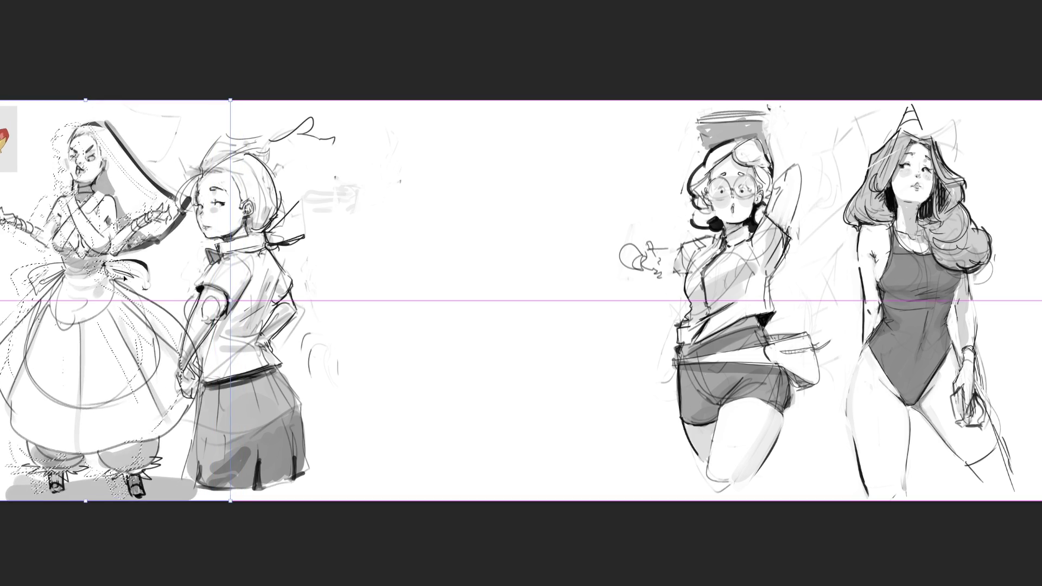
key("Return")
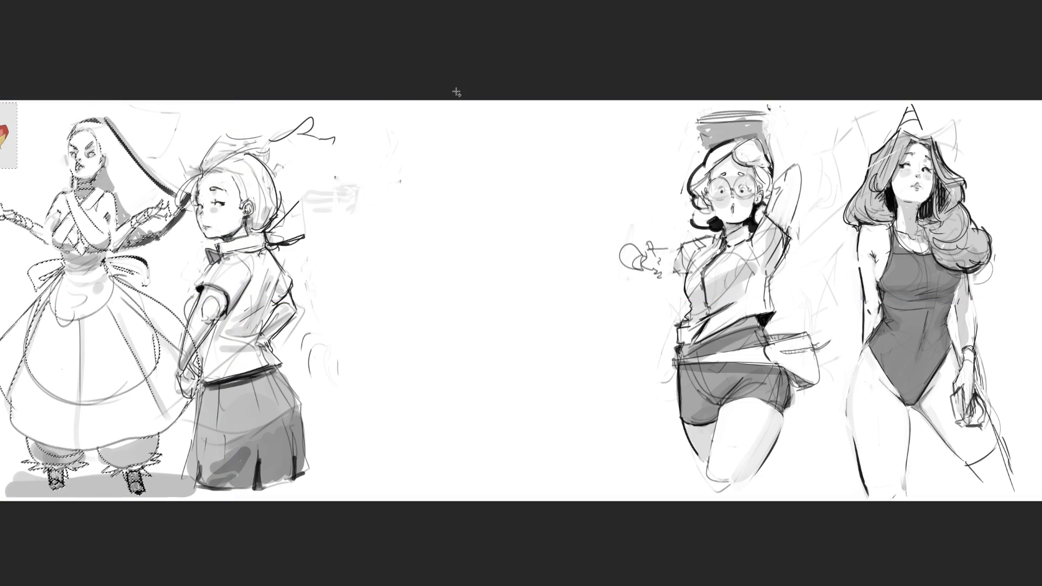
Select the left drawings, nudge them slightly right, deselect, then paint a thick black C in the middle
left_click_drag(453, 93, 93, 531)
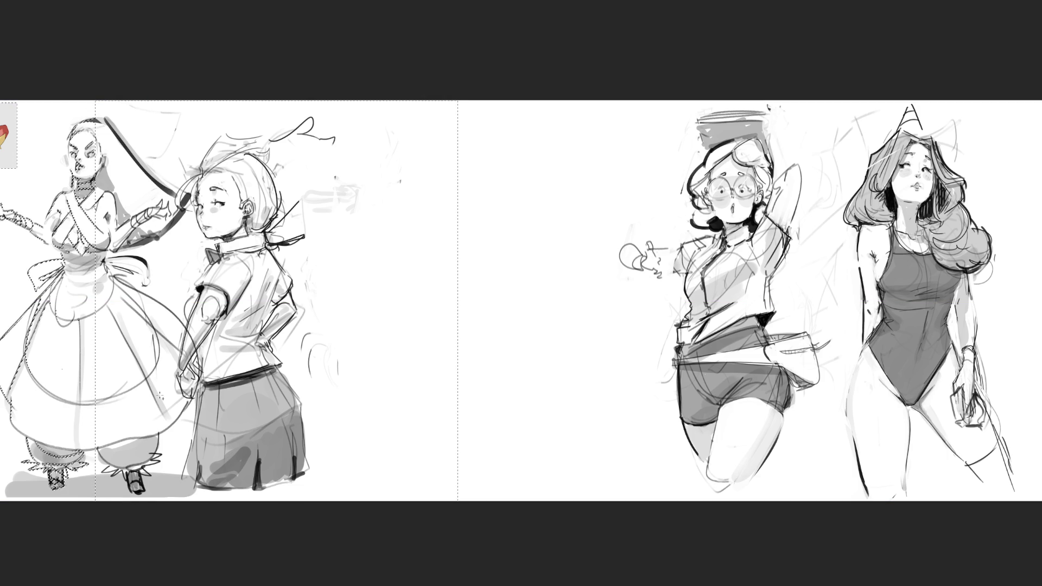
left_click_drag(420, 85, 133, 418)
left_click_drag(244, 300, 285, 299)
key("Return")
key("ctrl+d")
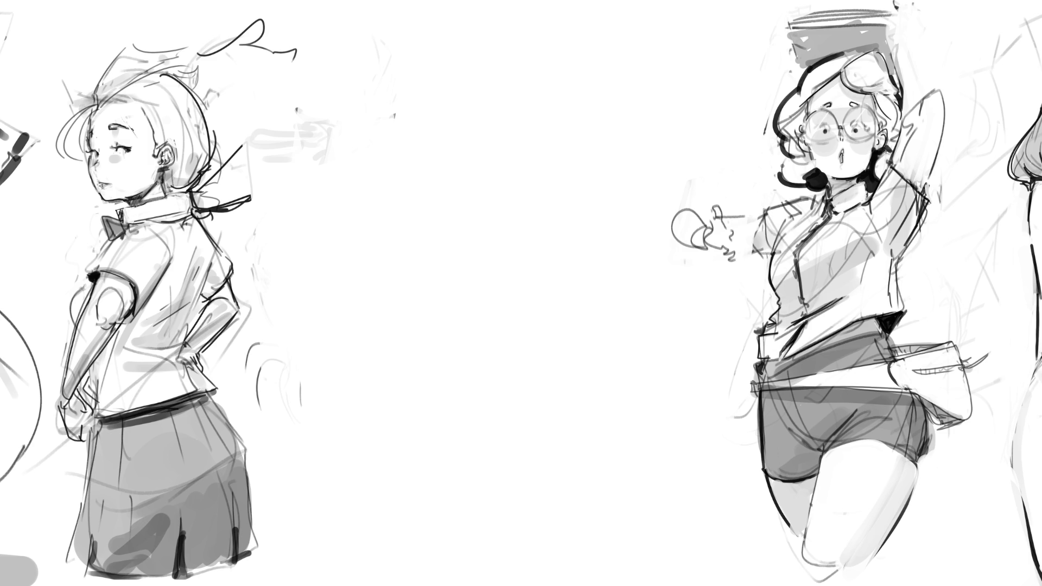
left_click_drag(408, 26, 411, 91)
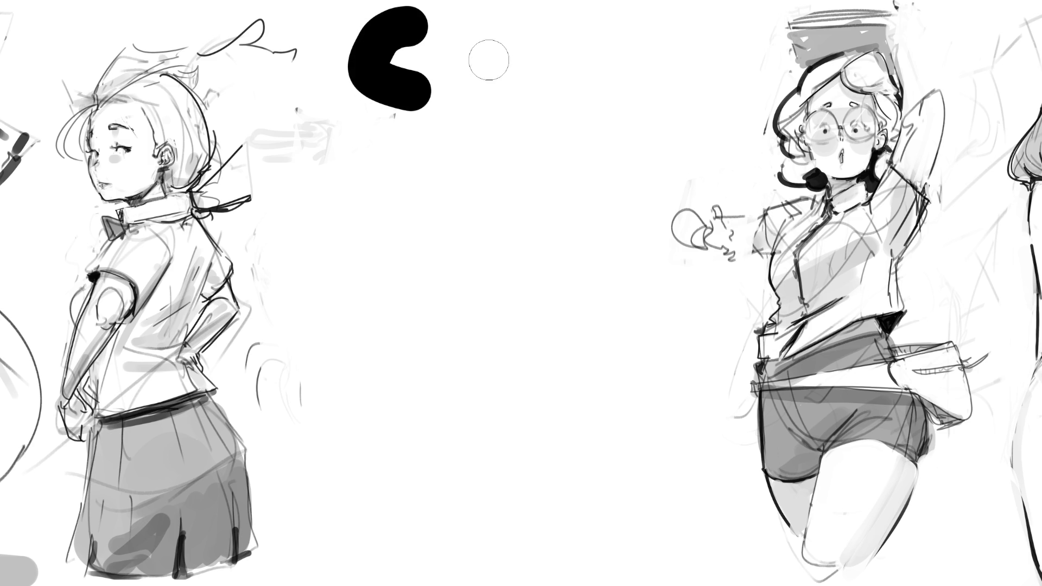
Paint the remaining thick black block letters reading COC across the empty middle
left_click(480, 27)
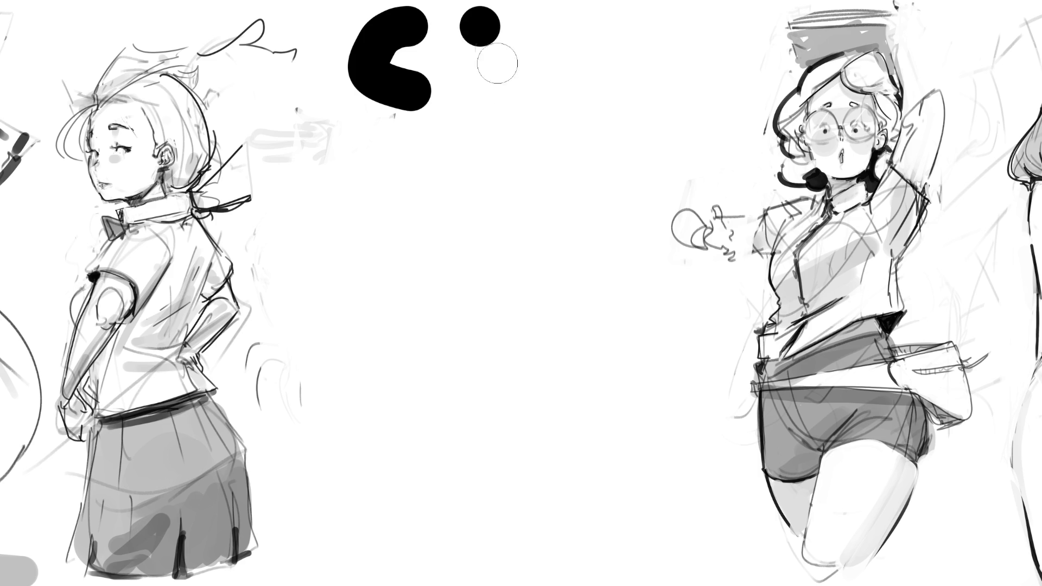
left_click_drag(479, 33, 477, 111)
left_click_drag(481, 28, 485, 111)
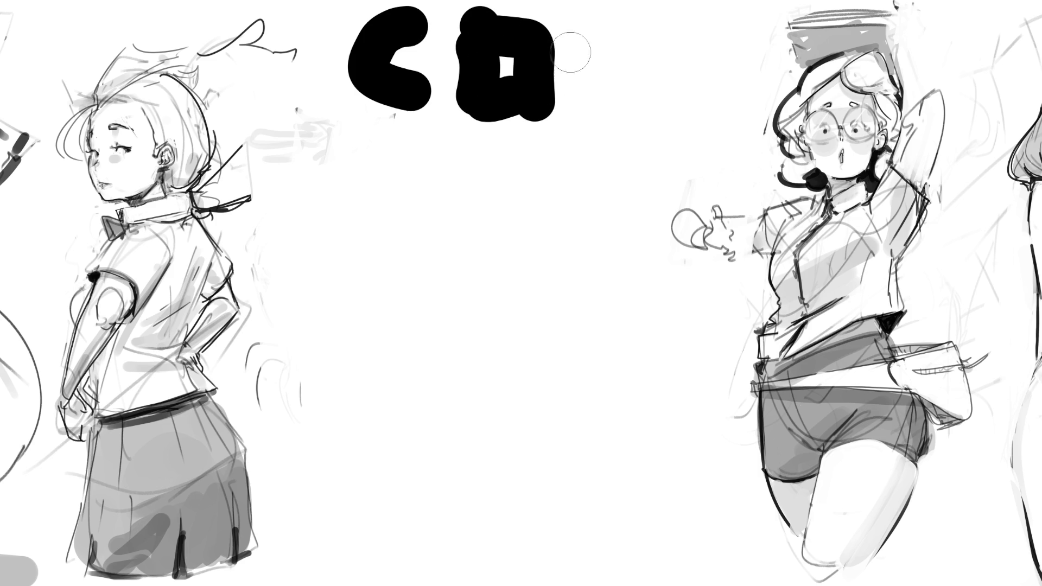
left_click_drag(575, 53, 643, 98)
left_click_drag(644, 18, 581, 53)
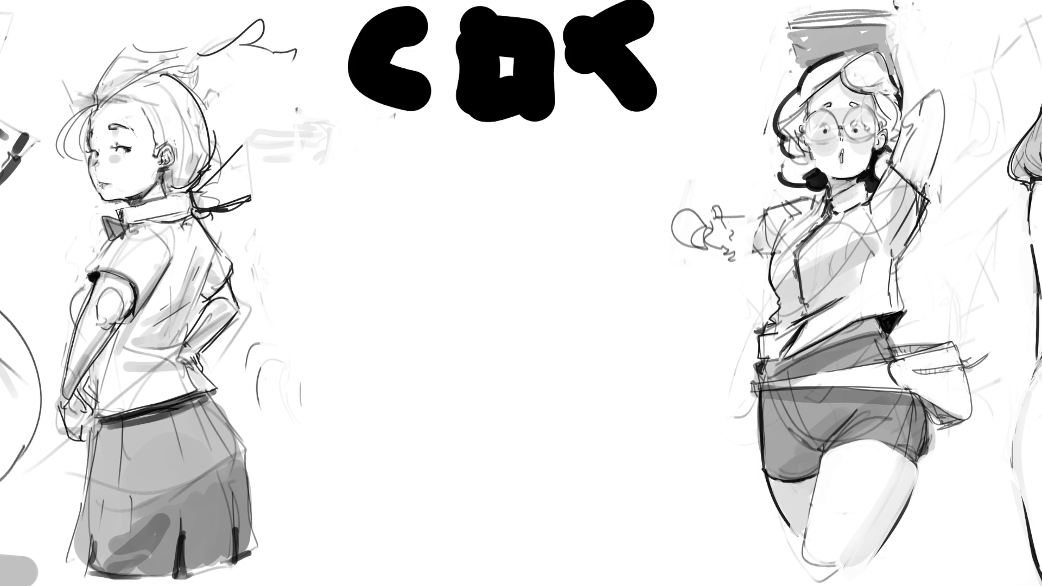
scroll(29, 20, "down", 1)
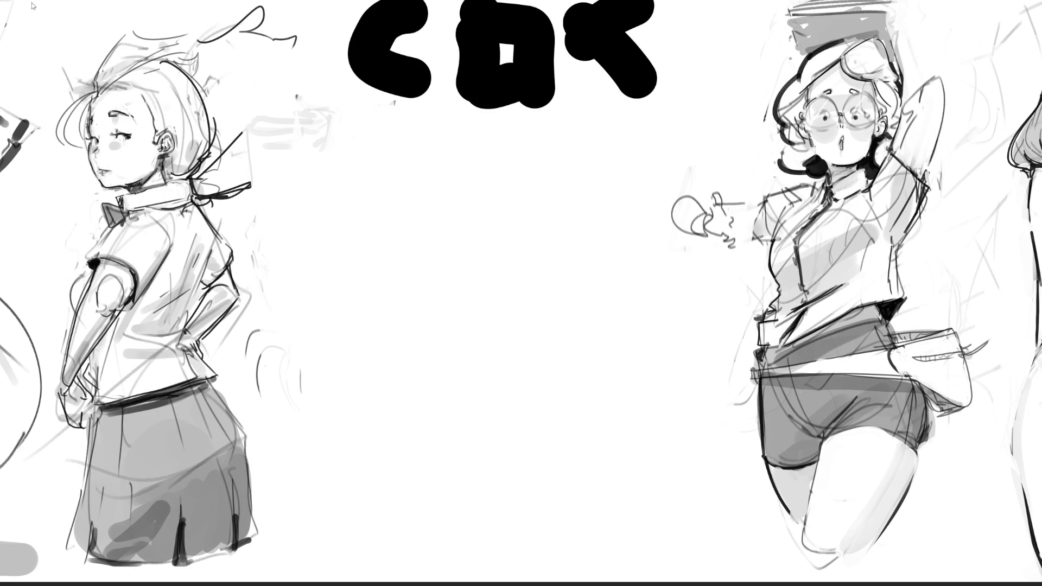
Handwrite the word Attack below the block letters and mark the top of a small figure
left_click(443, 172)
mouse_move(390, 146)
left_mouse_down()
mouse_move(352, 238)
mouse_move(389, 234)
left_mouse_up()
mouse_move(437, 171)
left_mouse_down()
mouse_move(440, 239)
mouse_move(441, 218)
mouse_move(488, 254)
mouse_move(500, 205)
mouse_move(541, 196)
mouse_move(568, 262)
mouse_move(538, 332)
left_mouse_up()
mouse_move(564, 277)
left_mouse_down()
mouse_move(562, 331)
mouse_move(609, 325)
mouse_move(637, 357)
left_mouse_up()
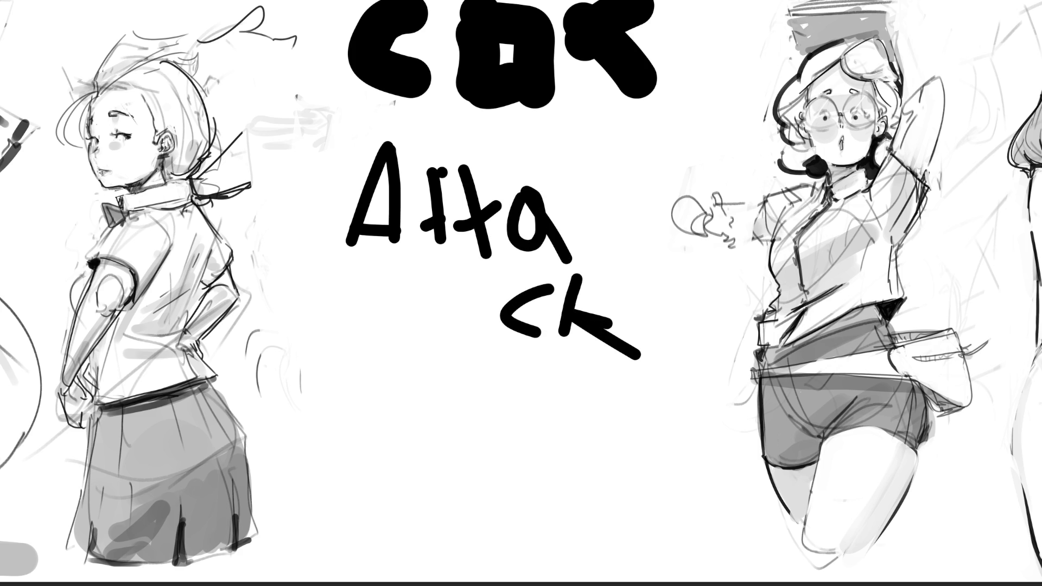
left_click_drag(521, 294, 443, 305)
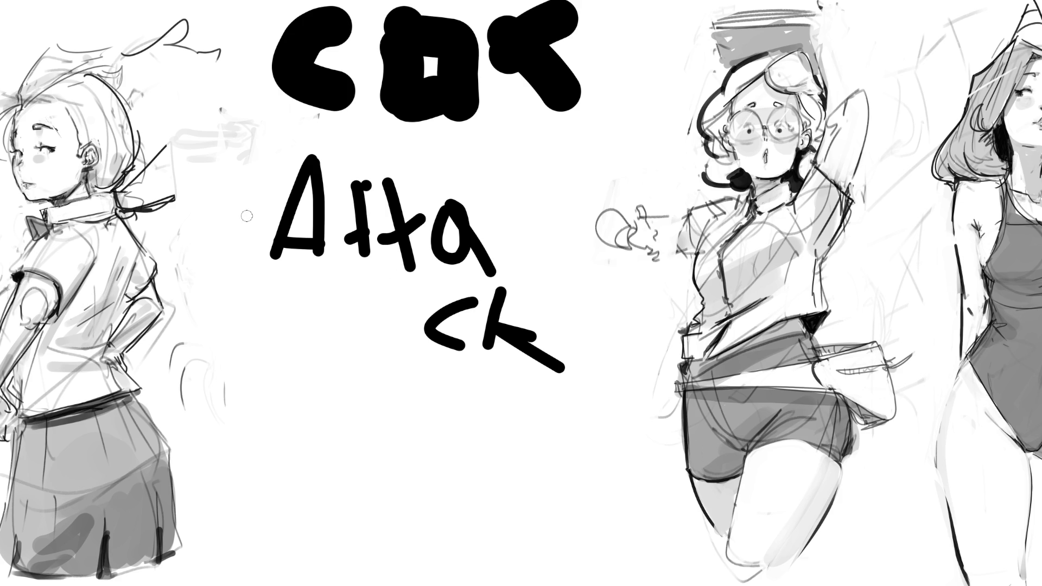
left_click(338, 320)
Sketch a small grey standing figure with head, looping torso, arm, hip and leg lines under the lettering
mouse_move(335, 348)
left_mouse_down()
mouse_move(334, 383)
mouse_move(360, 331)
mouse_move(367, 375)
mouse_move(350, 392)
mouse_move(366, 400)
mouse_move(324, 420)
mouse_move(387, 411)
mouse_move(351, 456)
mouse_move(389, 473)
mouse_move(330, 407)
mouse_move(318, 450)
left_mouse_up()
mouse_move(377, 422)
left_mouse_down()
mouse_move(385, 402)
mouse_move(343, 494)
mouse_move(379, 528)
left_mouse_up()
left_click_drag(334, 493, 355, 584)
left_click_drag(367, 510, 361, 562)
left_click_drag(378, 468, 378, 562)
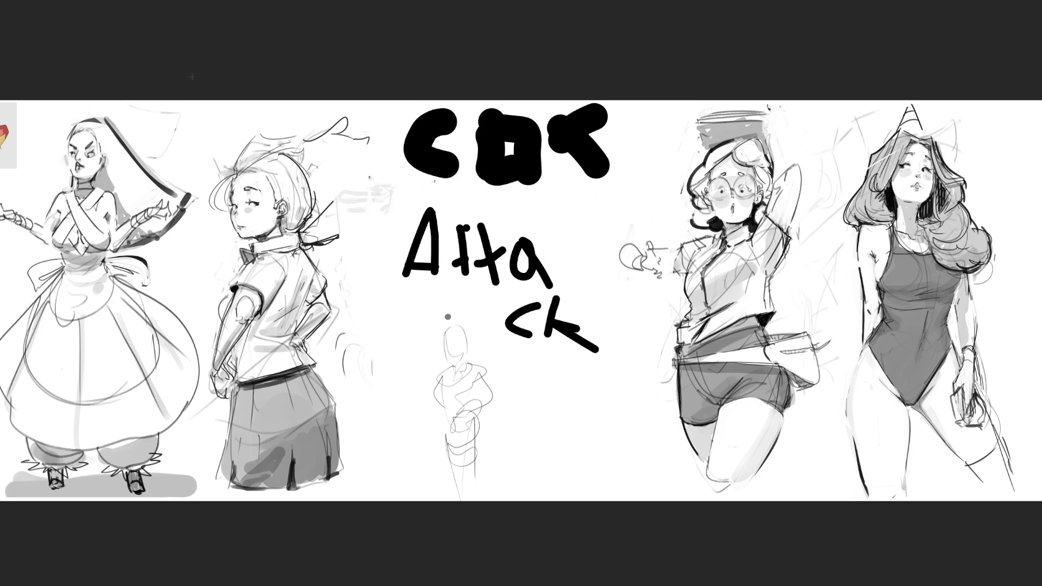
Rectangle-select the lettering and small figure, delete them and clear the selection
left_click_drag(379, 89, 612, 515)
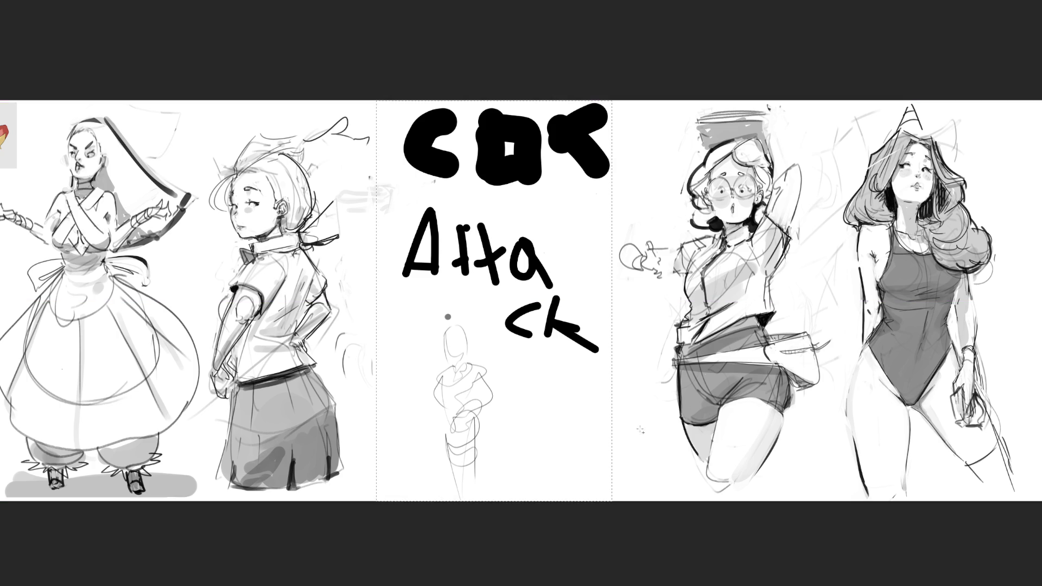
key("Delete")
key("ctrl+d")
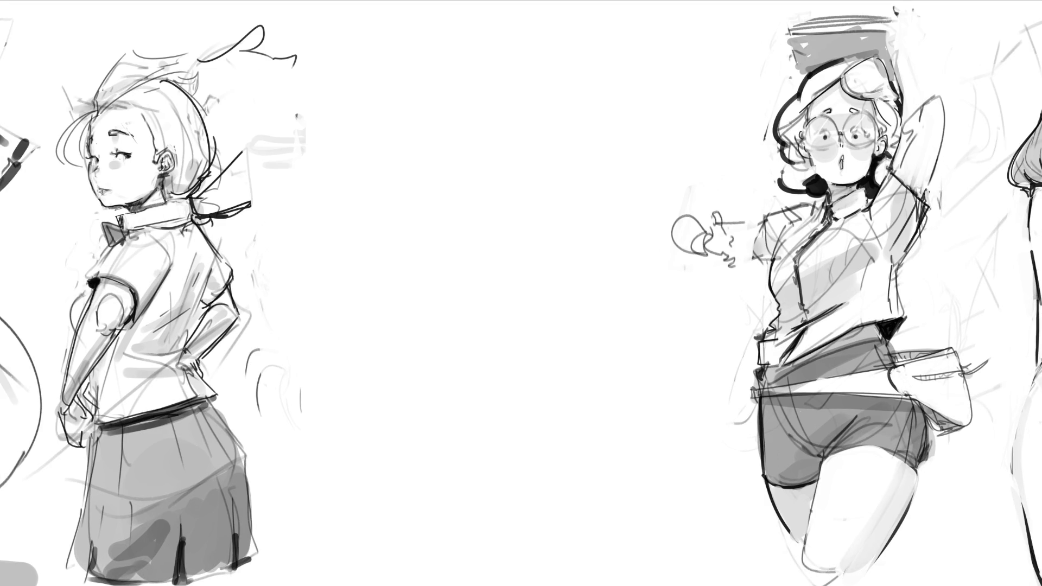
Redraw the thumb and fingers on the glasses girl's outstretched hand
mouse_move(718, 203)
left_mouse_down()
mouse_move(733, 238)
mouse_move(749, 227)
mouse_move(733, 268)
mouse_move(749, 269)
left_mouse_up()
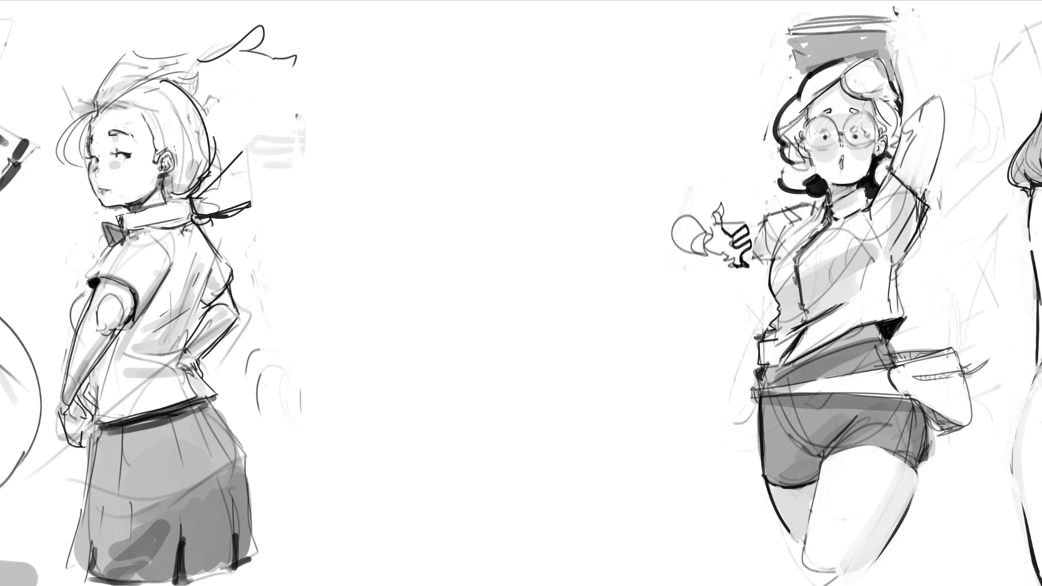
mouse_move(708, 246)
left_mouse_down()
mouse_move(733, 262)
mouse_move(692, 236)
left_mouse_up()
Try wrist-cuff and hand-outline strokes, undo them, then rough a head in the empty middle
key("ctrl+z")
key("ctrl+z")
left_click_drag(699, 234, 691, 256)
mouse_move(705, 208)
left_mouse_down()
mouse_move(677, 221)
mouse_move(683, 244)
mouse_move(682, 218)
mouse_move(756, 214)
left_mouse_up()
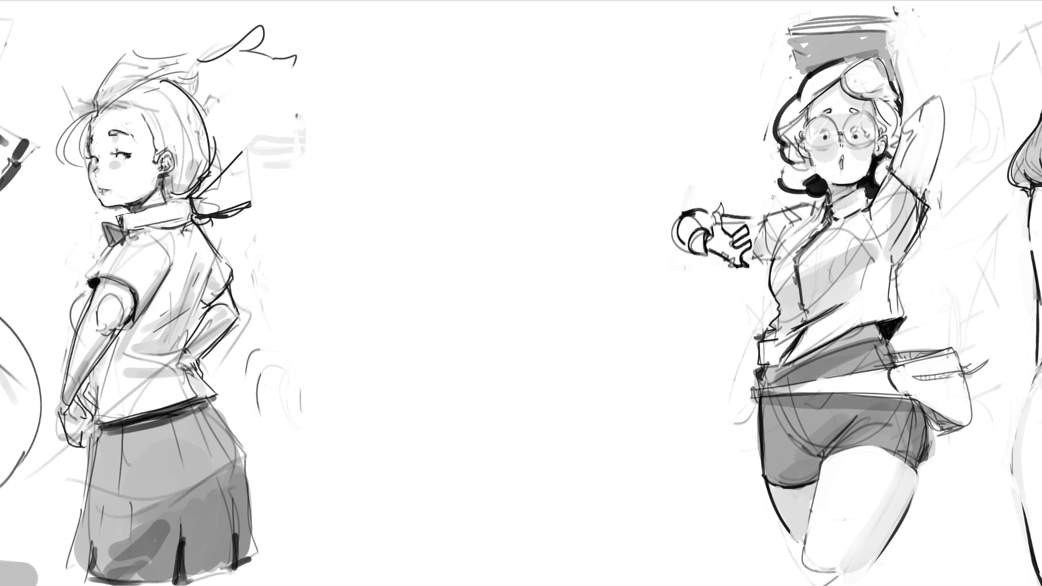
key("ctrl+z")
key("ctrl+z")
key("ctrl+z")
key("ctrl+z")
key("ctrl+z")
key("ctrl+z")
key("ctrl+z")
key("ctrl+z")
key("ctrl+z")
key("ctrl+z")
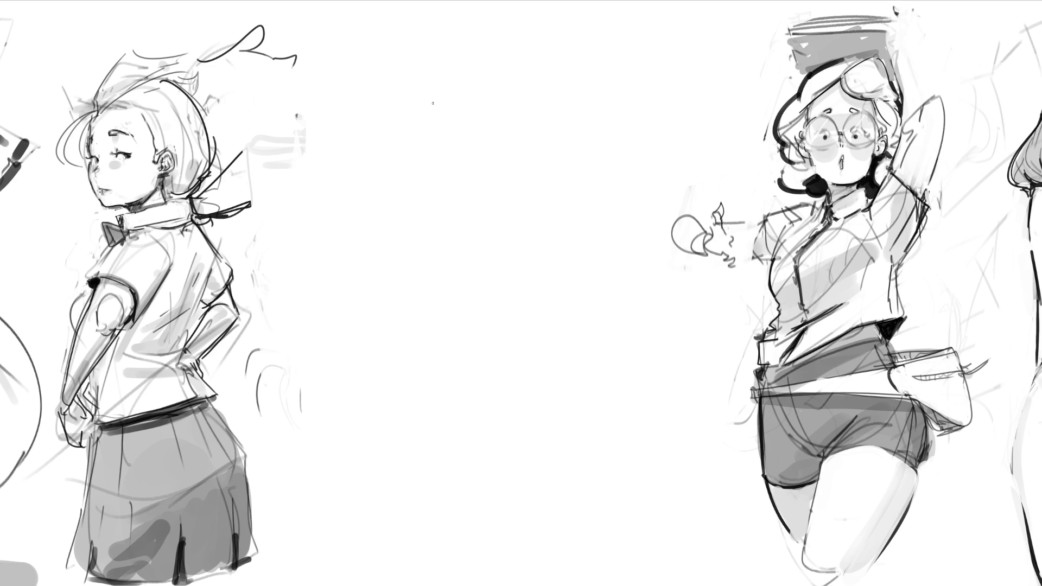
mouse_move(442, 57)
left_mouse_down()
mouse_move(445, 99)
mouse_move(467, 39)
mouse_move(484, 79)
mouse_move(494, 55)
left_mouse_up()
Draw the gesture figure's head, shoulders and a long looping spine down the centre
mouse_move(494, 51)
left_mouse_down()
mouse_move(458, 98)
mouse_move(476, 121)
mouse_move(452, 116)
mouse_move(517, 173)
mouse_move(389, 181)
mouse_move(562, 186)
left_mouse_up()
mouse_move(494, 191)
left_mouse_down()
mouse_move(447, 188)
mouse_move(464, 274)
mouse_move(489, 298)
mouse_move(456, 355)
mouse_move(448, 527)
mouse_move(489, 338)
mouse_move(486, 529)
left_mouse_up()
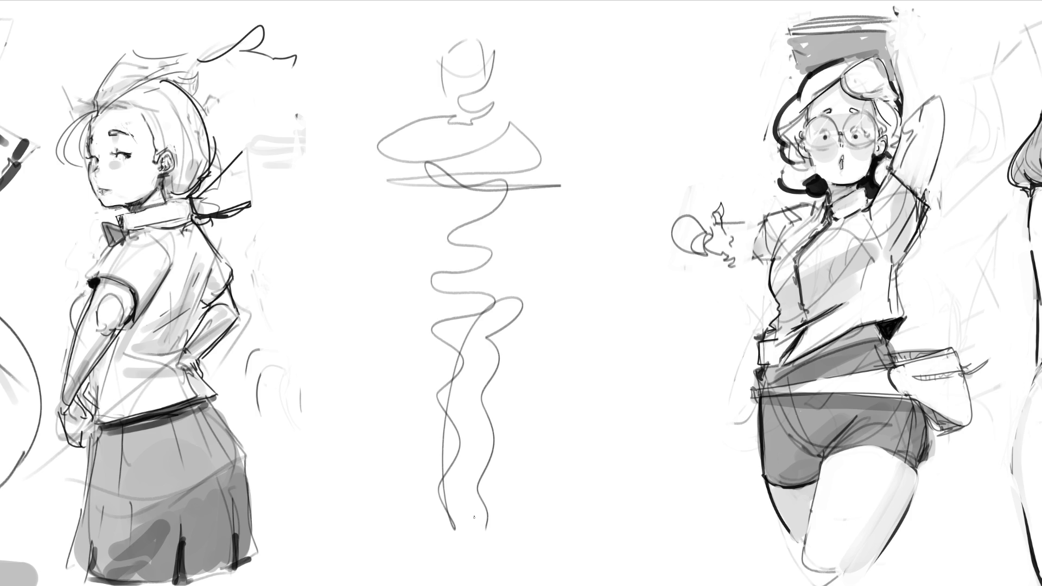
Free-transform the squiggle figure, skewing and stretching its top, and commit it
key("ctrl+t")
left_click_drag(477, 37, 460, 40)
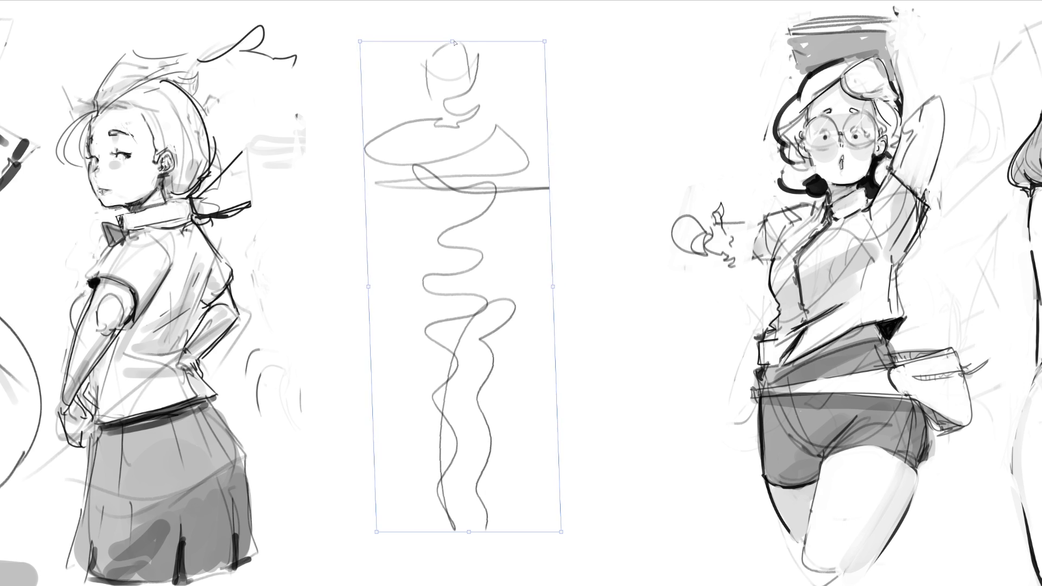
left_click_drag(544, 42, 547, 33)
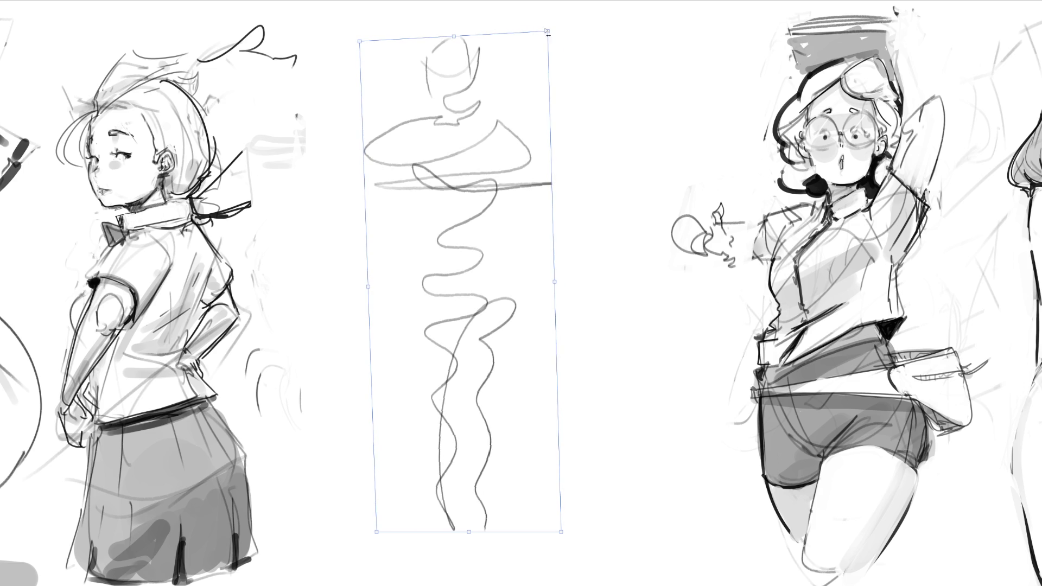
key("Return")
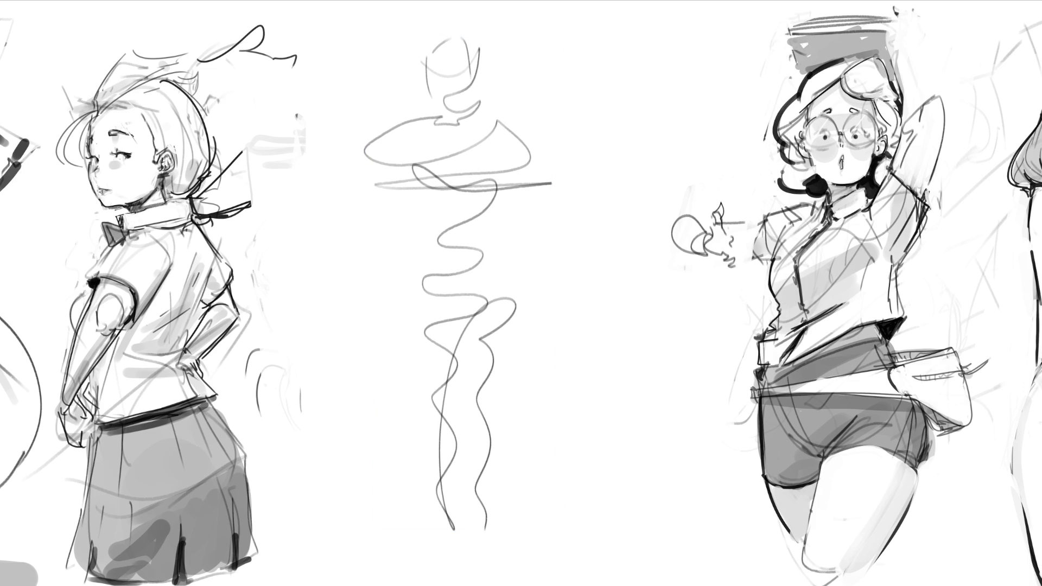
Marquee-select and delete the squiggle figure, deselect, and start a short stroke on the blank space
mouse_move(360, 23)
left_mouse_down()
mouse_move(582, 396)
mouse_move(590, 551)
left_mouse_up()
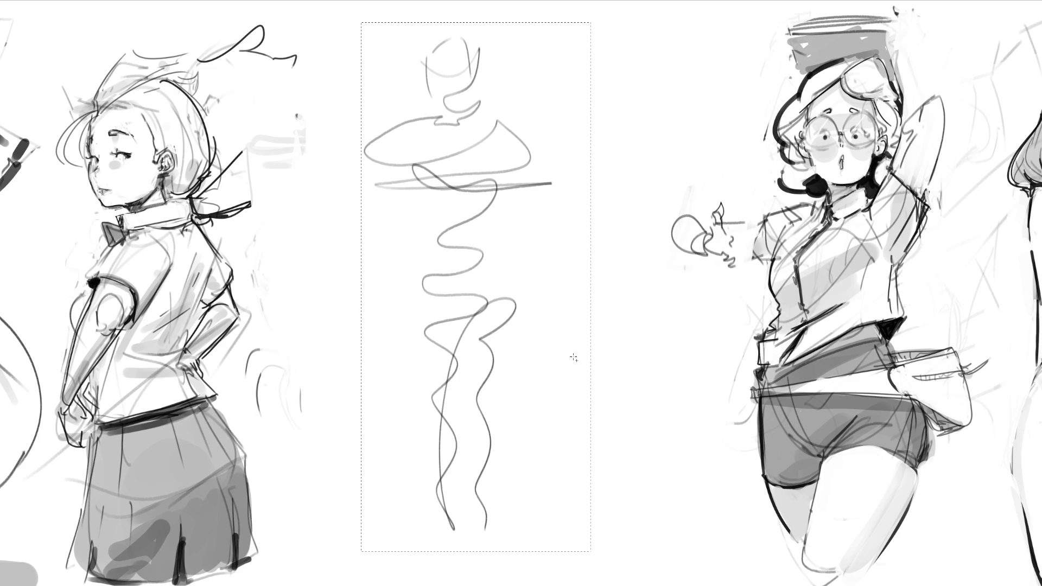
key("Delete")
key("ctrl+d")
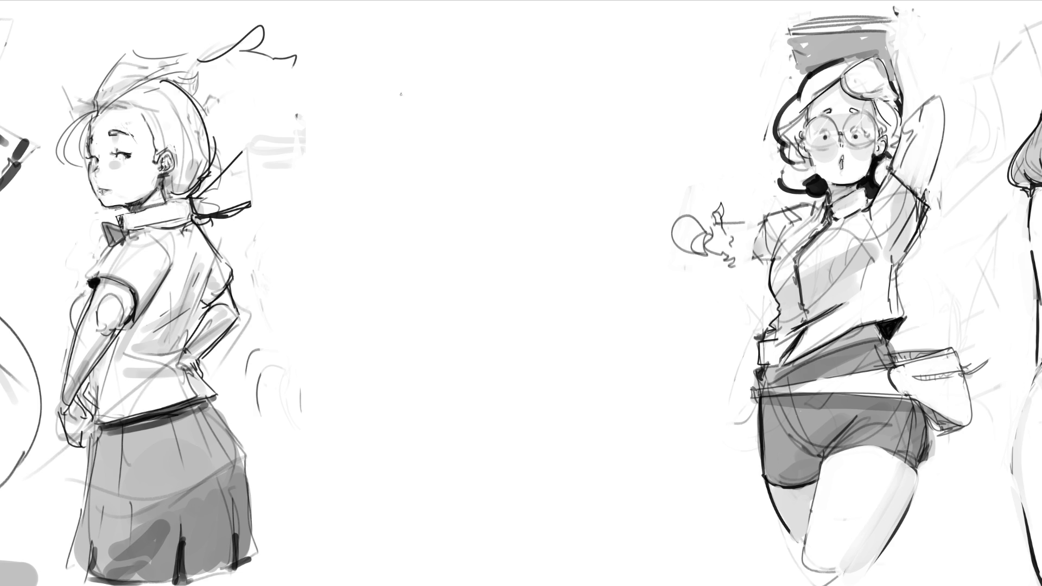
left_click_drag(403, 105, 404, 120)
Sketch the new figure's head with ear, chin, left face edge and jawline
mouse_move(404, 76)
left_mouse_down()
mouse_move(404, 92)
mouse_move(447, 85)
mouse_move(445, 105)
left_mouse_up()
left_click_drag(416, 136, 435, 154)
mouse_move(479, 112)
left_mouse_down()
mouse_move(497, 116)
mouse_move(482, 120)
left_mouse_up()
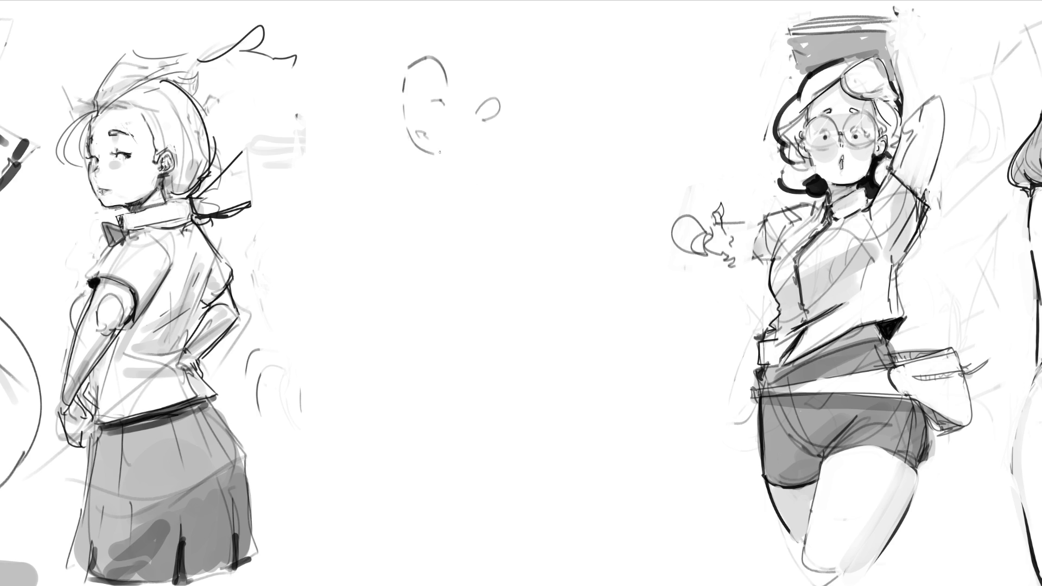
left_click_drag(435, 158, 453, 152)
left_click_drag(403, 93, 432, 79)
left_click_drag(445, 155, 459, 165)
Add the shoulders and neck arc, a raised hand and long strokes down the figure's side
mouse_move(449, 186)
left_mouse_down()
mouse_move(475, 169)
mouse_move(482, 185)
left_mouse_up()
mouse_move(400, 214)
left_mouse_down()
mouse_move(468, 231)
mouse_move(436, 241)
mouse_move(373, 225)
mouse_move(458, 254)
mouse_move(440, 200)
mouse_move(457, 218)
mouse_move(482, 210)
left_mouse_up()
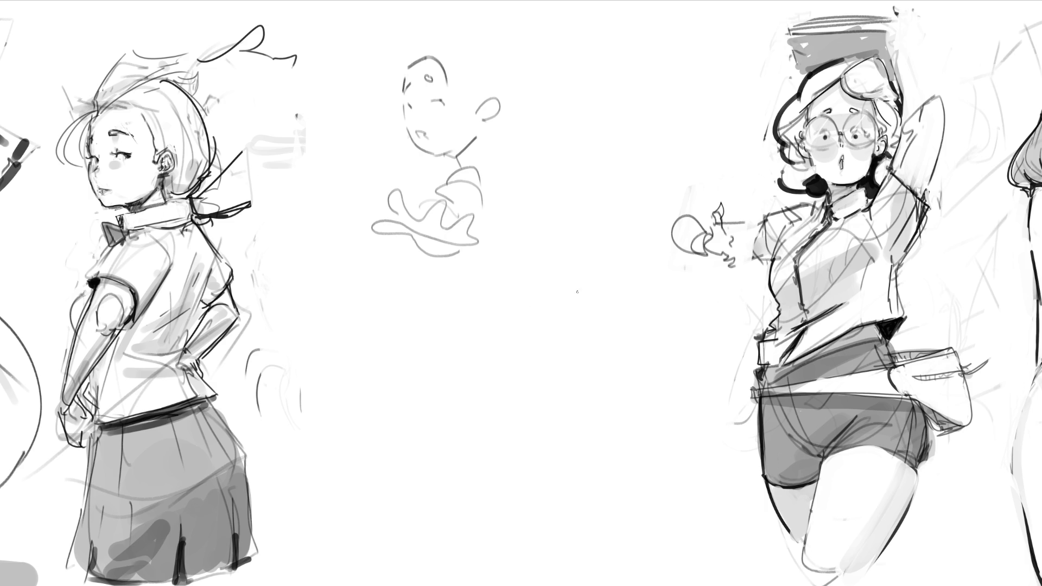
mouse_move(494, 136)
left_mouse_down()
mouse_move(511, 185)
mouse_move(498, 245)
left_mouse_up()
mouse_move(507, 155)
left_mouse_down()
mouse_move(521, 178)
mouse_move(541, 122)
mouse_move(547, 138)
mouse_move(533, 137)
mouse_move(557, 144)
mouse_move(525, 187)
left_mouse_up()
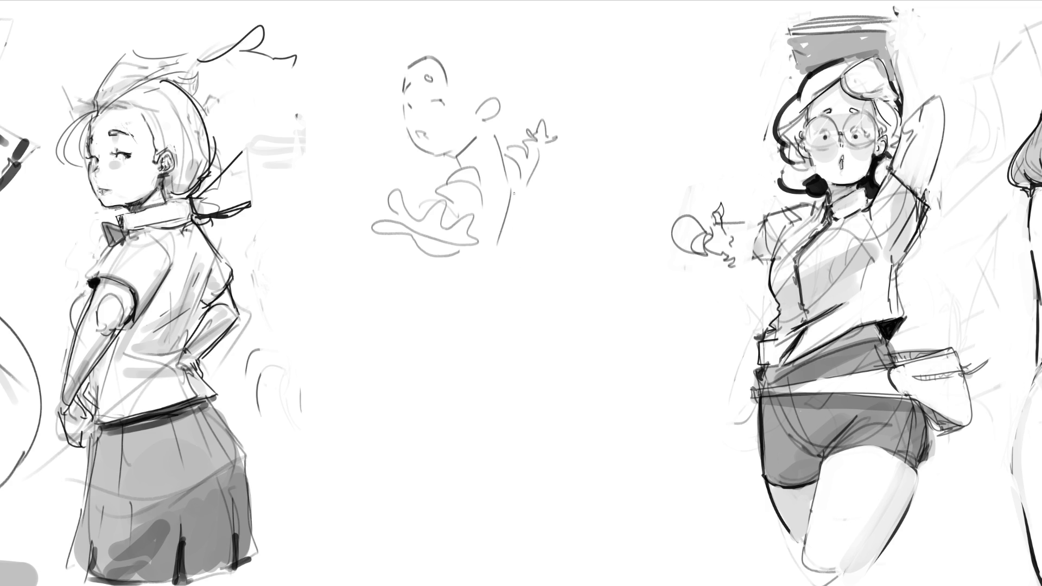
mouse_move(523, 184)
left_mouse_down()
mouse_move(495, 291)
mouse_move(502, 315)
left_mouse_up()
Draw the lower torso, hips, legs and foot of the centre figure
left_click_drag(427, 288, 431, 326)
left_click_drag(430, 319, 431, 388)
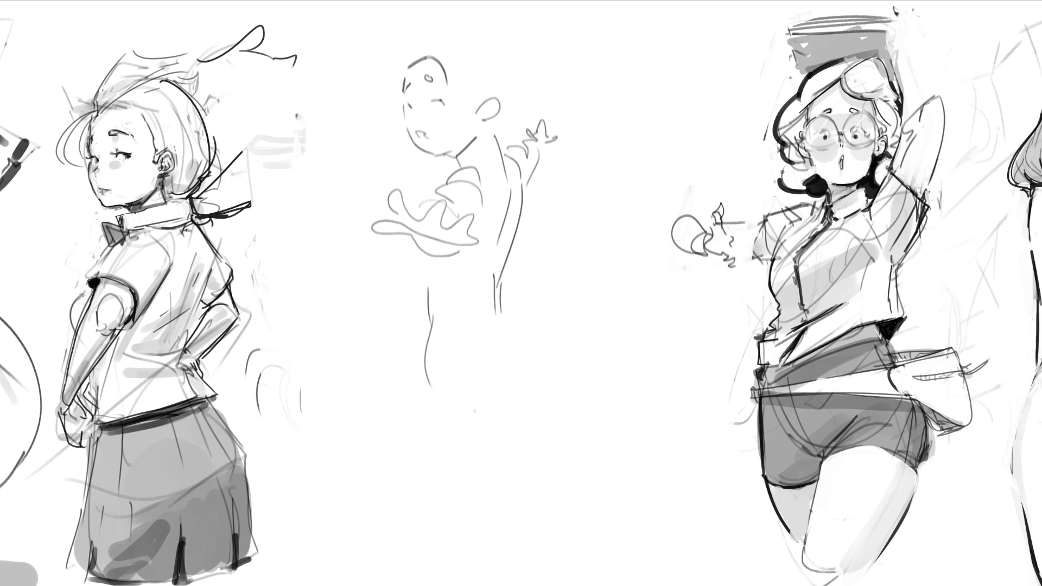
left_click_drag(438, 379, 518, 355)
left_click_drag(510, 317, 574, 420)
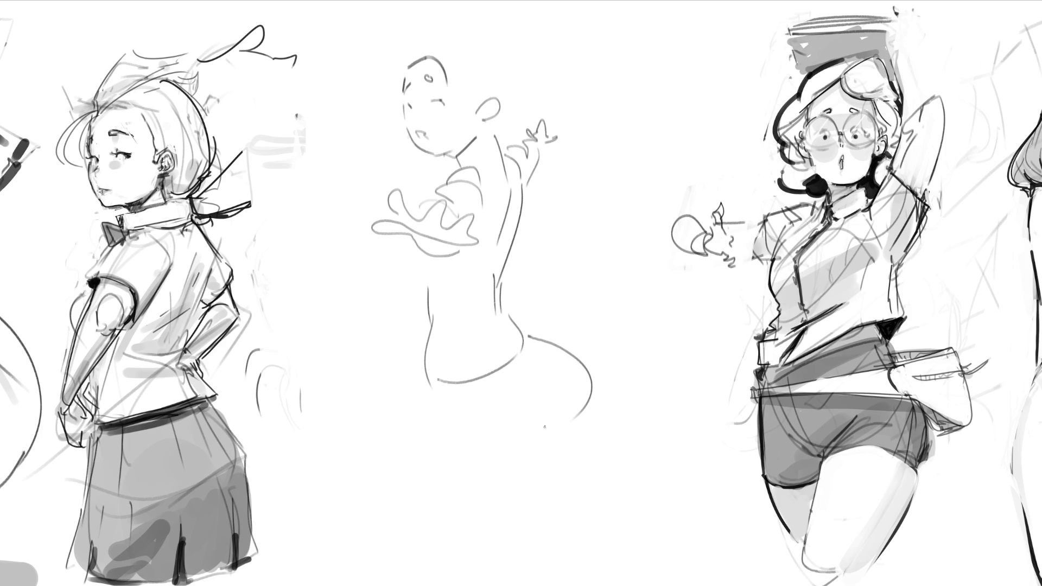
mouse_move(549, 368)
left_mouse_down()
mouse_move(573, 420)
mouse_move(536, 449)
left_mouse_up()
mouse_move(427, 388)
left_mouse_down()
mouse_move(474, 524)
mouse_move(523, 538)
left_mouse_up()
left_click_drag(529, 455, 535, 551)
left_click_drag(550, 434, 544, 548)
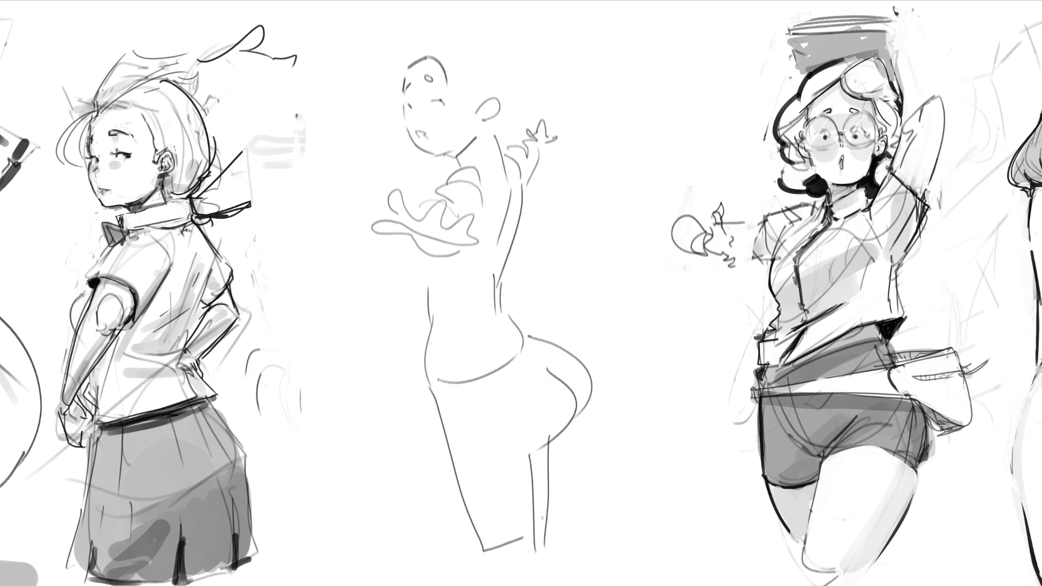
mouse_move(485, 552)
left_mouse_down()
mouse_move(529, 550)
mouse_move(531, 583)
left_mouse_up()
left_click_drag(542, 538, 544, 572)
Outline the left side to the waist, add the bikini line across the hips and the back of the head
mouse_move(400, 243)
left_mouse_down()
mouse_move(381, 276)
mouse_move(432, 284)
left_mouse_up()
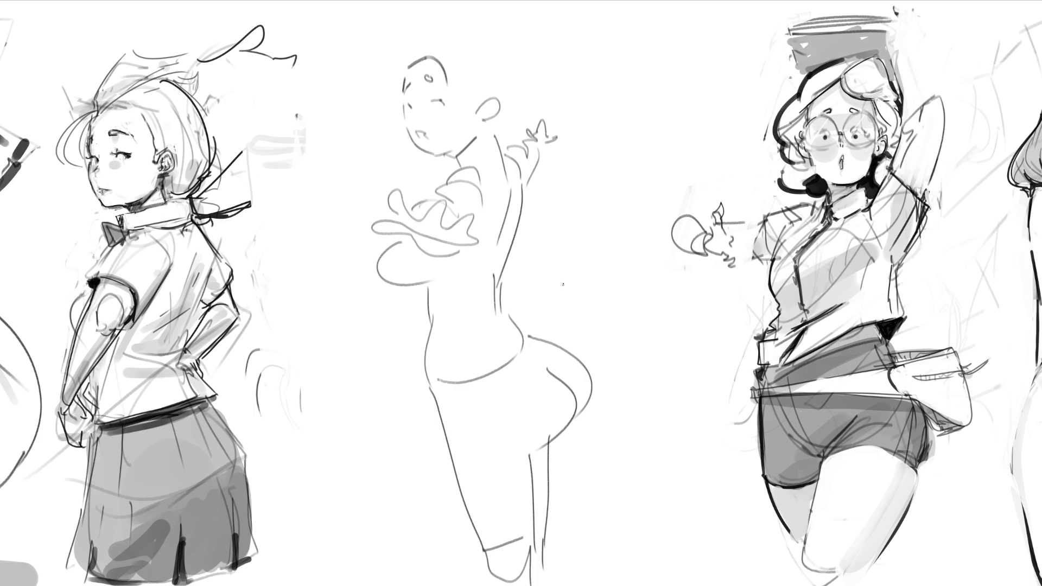
mouse_move(402, 242)
left_mouse_down()
mouse_move(406, 274)
mouse_move(496, 268)
left_mouse_up()
left_click_drag(404, 239, 415, 225)
mouse_move(471, 161)
left_mouse_down()
mouse_move(500, 135)
mouse_move(499, 157)
mouse_move(468, 163)
left_mouse_up()
mouse_move(438, 388)
left_mouse_down()
mouse_move(547, 431)
mouse_move(562, 428)
mouse_move(584, 378)
mouse_move(577, 350)
mouse_move(534, 337)
mouse_move(450, 382)
left_mouse_up()
left_click_drag(498, 340, 510, 340)
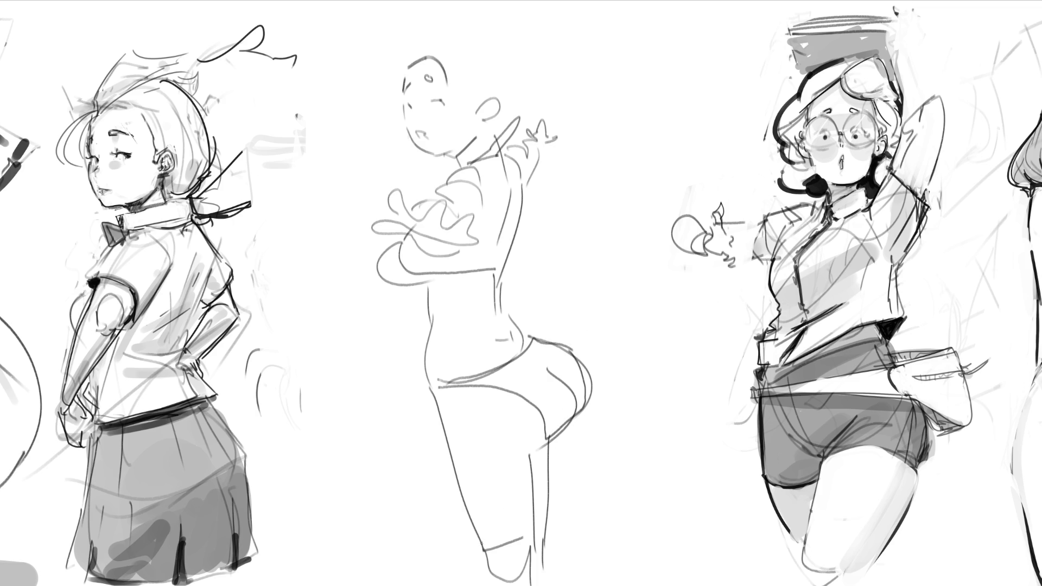
mouse_move(400, 64)
left_mouse_down()
mouse_move(402, 41)
mouse_move(444, 18)
mouse_move(508, 76)
mouse_move(539, 78)
left_mouse_up()
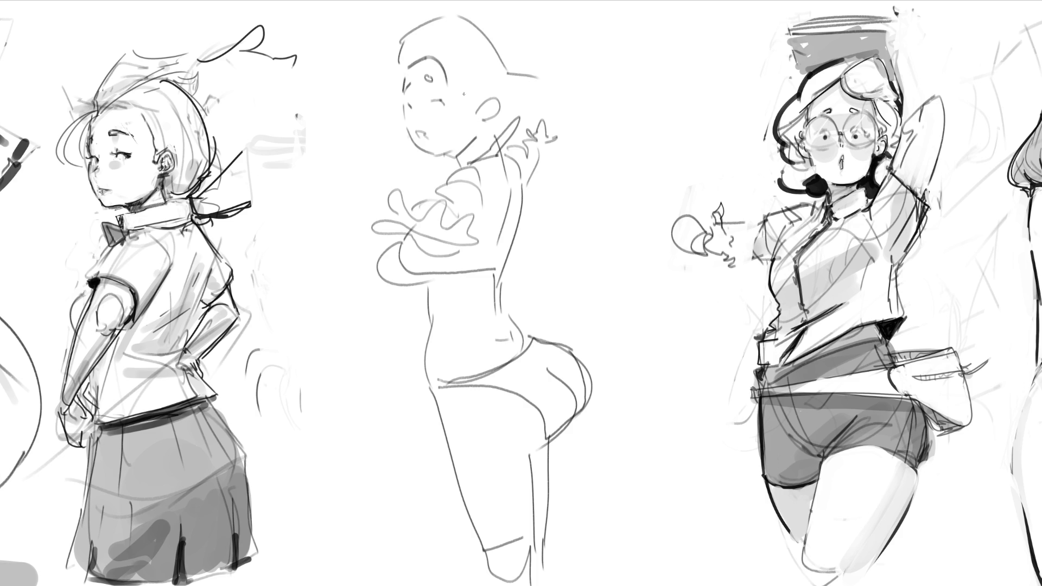
Draw a short line under the ear and rough lines above and beside the head
left_click_drag(464, 129, 489, 131)
mouse_move(493, 30)
left_mouse_down()
mouse_move(556, 96)
mouse_move(513, 131)
mouse_move(518, 140)
left_mouse_up()
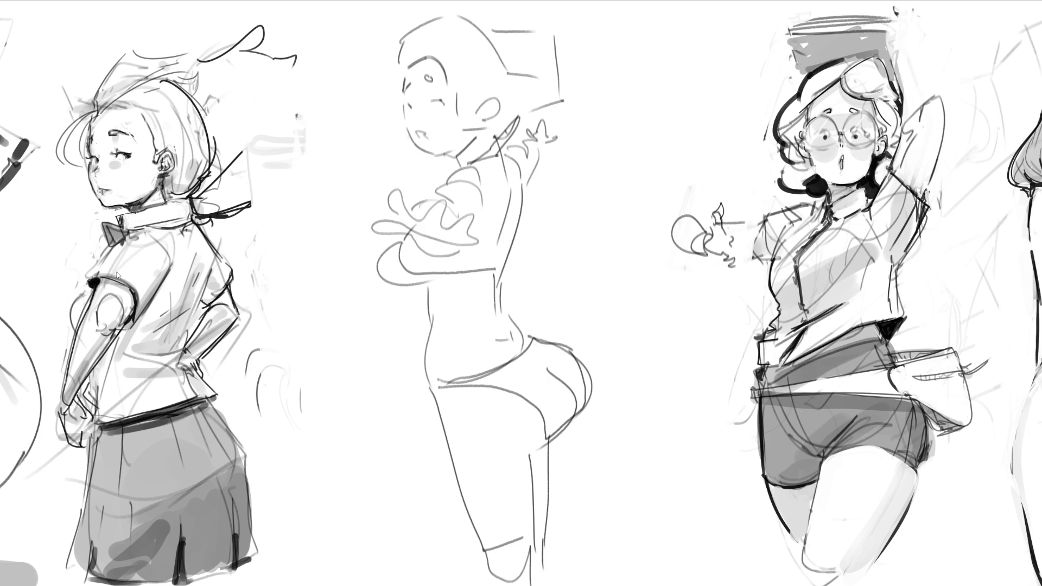
Mirror the centre figure horizontally and lighten its lower lines
key("h")
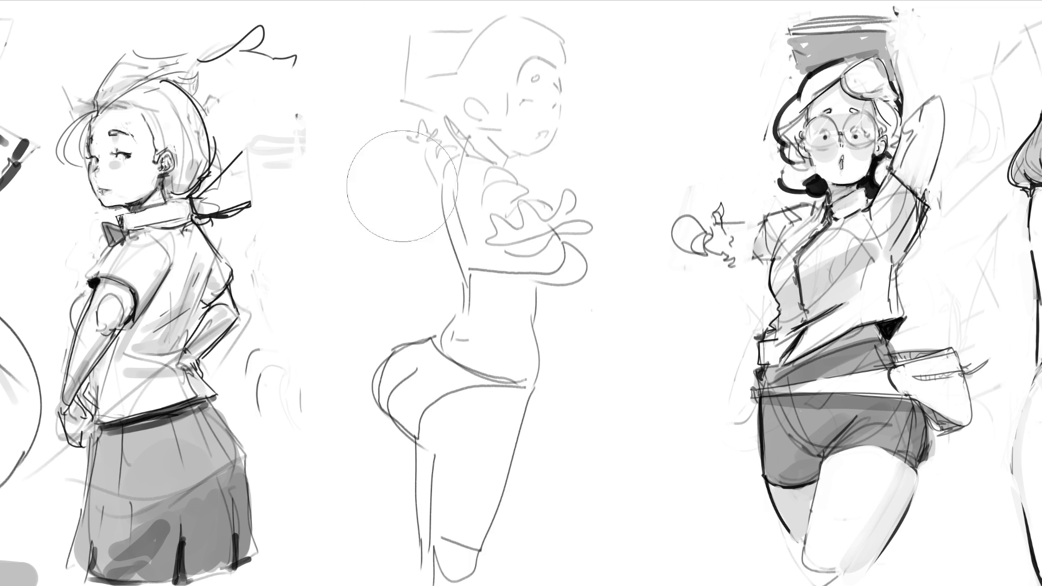
mouse_move(595, 273)
left_mouse_down()
mouse_move(499, 477)
mouse_move(373, 430)
left_mouse_up()
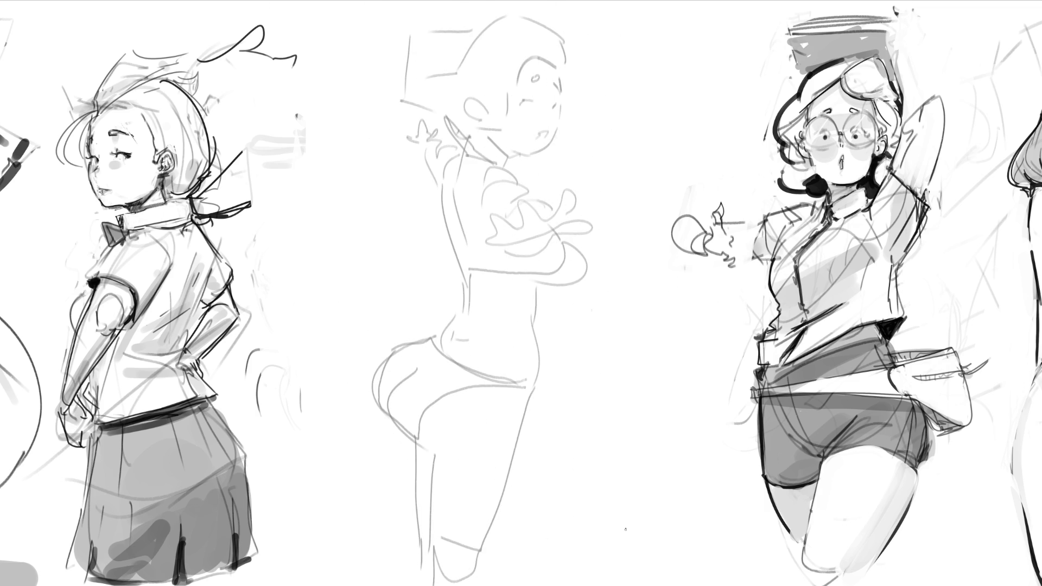
Draw a dark splayed hand with finger strokes across the figure's chest
mouse_move(500, 198)
left_mouse_down()
mouse_move(513, 172)
mouse_move(525, 198)
left_mouse_up()
mouse_move(505, 194)
left_mouse_down()
mouse_move(520, 224)
mouse_move(543, 223)
left_mouse_up()
key("ctrl+z")
key("ctrl+z")
mouse_move(510, 204)
left_mouse_down()
mouse_move(527, 224)
mouse_move(506, 226)
mouse_move(529, 218)
mouse_move(552, 168)
mouse_move(556, 200)
mouse_move(527, 237)
mouse_move(489, 203)
mouse_move(495, 228)
mouse_move(504, 227)
mouse_move(459, 246)
mouse_move(537, 232)
left_mouse_up()
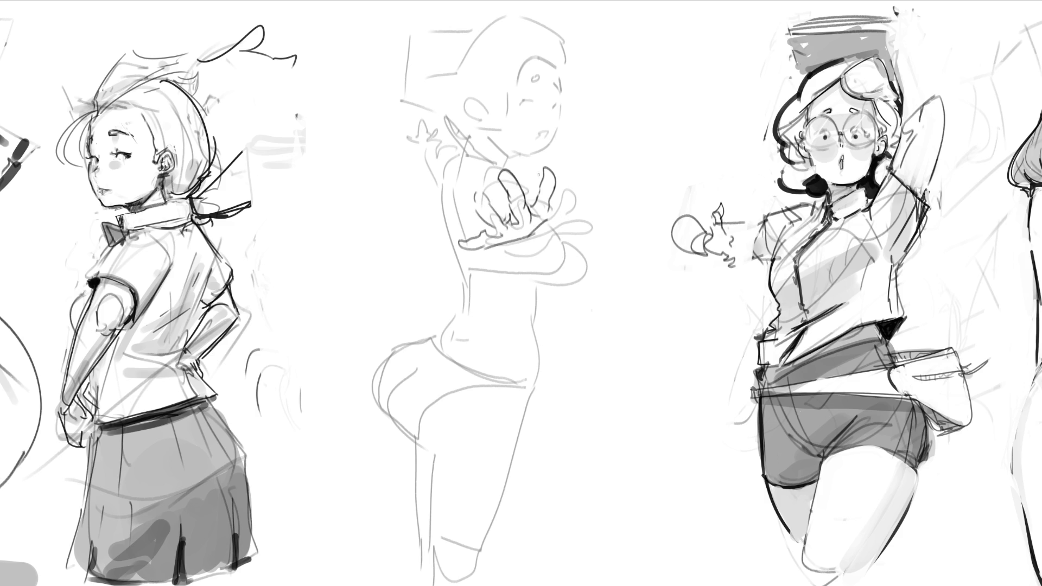
Darken the hand line and add curves across and above the hand
mouse_move(497, 246)
left_mouse_down()
mouse_move(575, 209)
mouse_move(539, 236)
left_mouse_up()
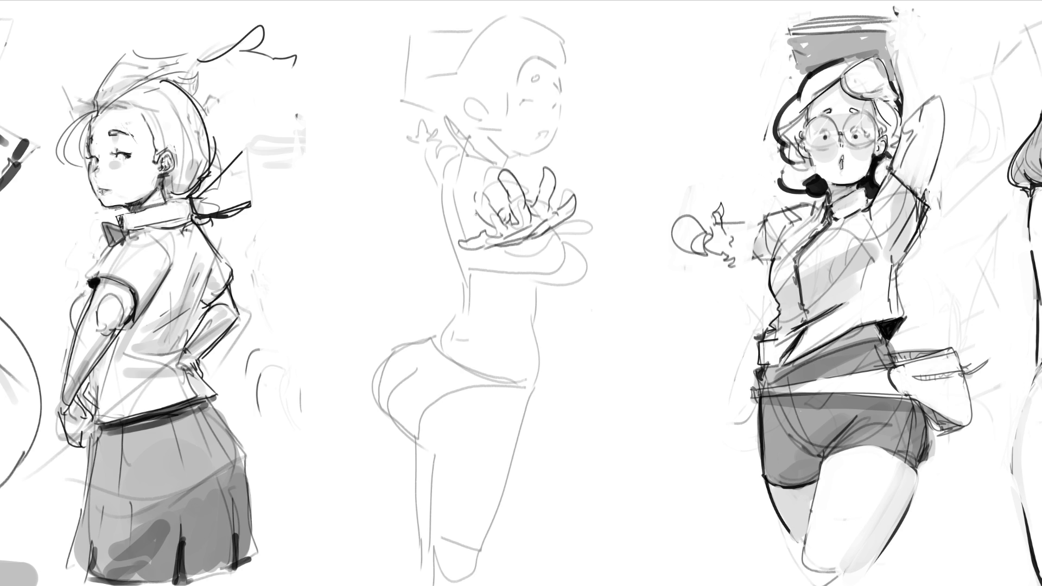
left_click_drag(485, 187, 534, 204)
left_click_drag(468, 174, 506, 164)
key("ctrl+z")
left_click_drag(471, 173, 509, 161)
Draw strokes at the neck, taking back the tongue-shaped stroke at the mouth
mouse_move(511, 154)
left_mouse_down()
mouse_move(503, 169)
mouse_move(539, 132)
left_mouse_up()
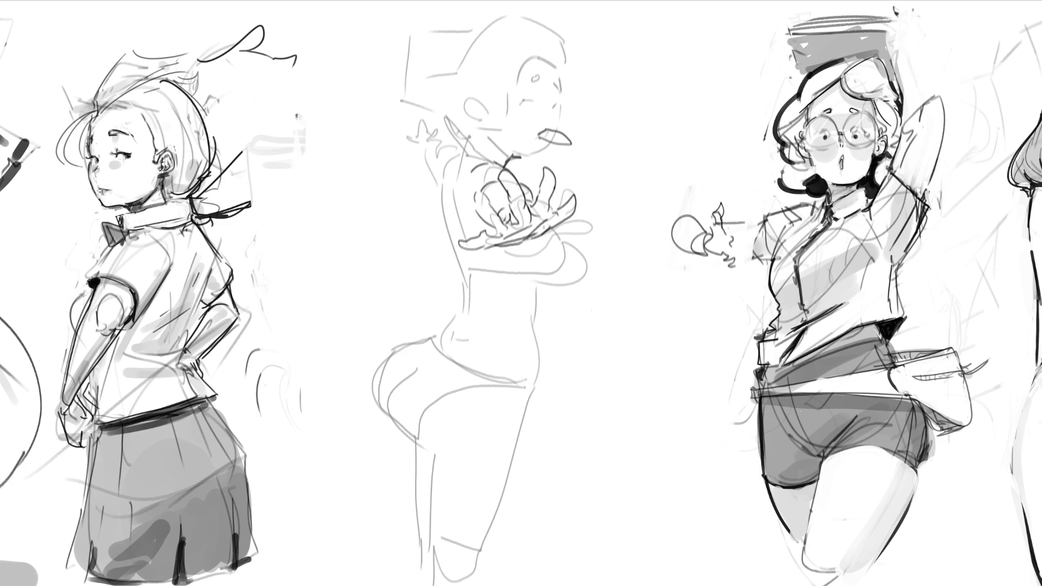
key("ctrl+z")
Draw a curved band from the chin with a thin left edge and capped top
mouse_move(544, 132)
left_mouse_down()
mouse_move(572, 163)
mouse_move(569, 180)
mouse_move(584, 165)
mouse_move(593, 175)
mouse_move(573, 186)
mouse_move(559, 146)
left_mouse_up()
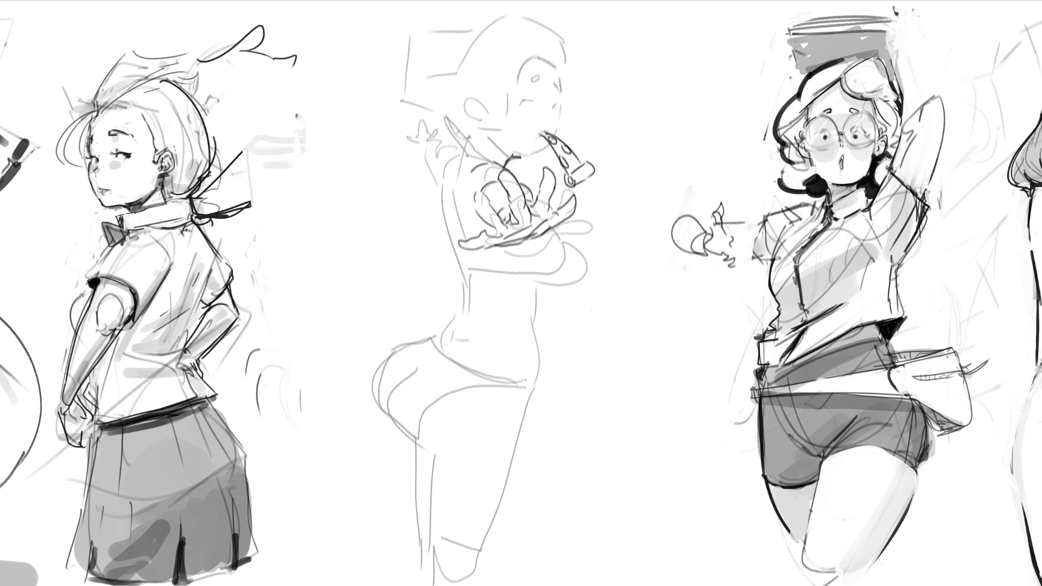
left_click_drag(538, 137, 568, 178)
key("ctrl+z")
left_click_drag(541, 136, 567, 176)
mouse_move(551, 125)
left_mouse_down()
mouse_move(547, 134)
mouse_move(551, 126)
left_mouse_up()
Draw two closed eyes and a darkened collar under the chin
left_click_drag(520, 100, 533, 107)
mouse_move(560, 101)
left_mouse_down()
mouse_move(525, 83)
mouse_move(552, 84)
left_mouse_up()
left_click_drag(521, 154, 550, 146)
left_click_drag(521, 154, 545, 153)
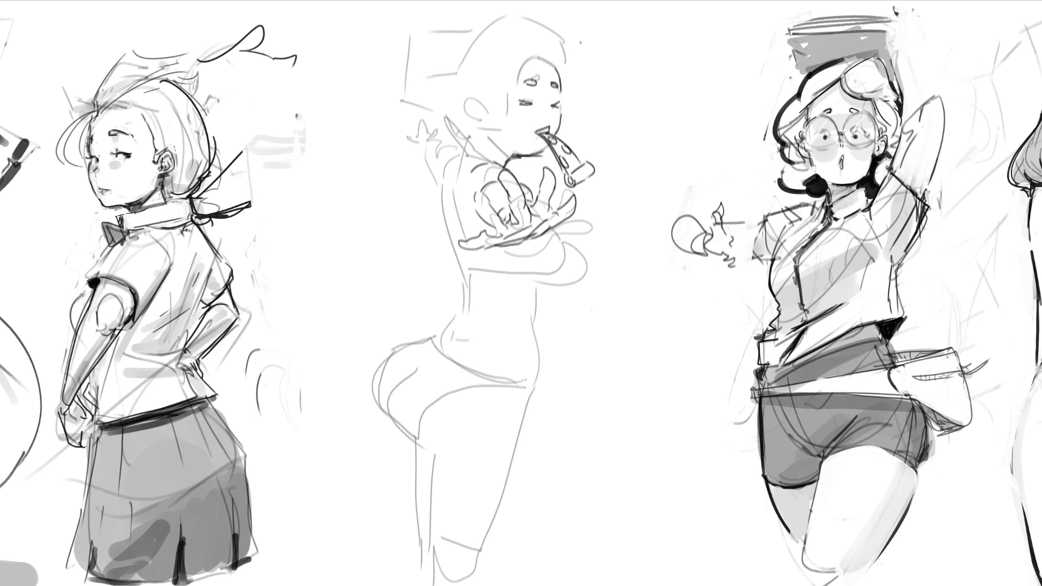
Ink the ear outline with inner curl and darken the jaw and back-of-head lines
mouse_move(476, 129)
left_mouse_down()
mouse_move(468, 151)
mouse_move(514, 155)
left_mouse_up()
left_click_drag(479, 95, 475, 133)
mouse_move(493, 101)
left_mouse_down()
mouse_move(513, 60)
mouse_move(544, 49)
mouse_move(557, 65)
mouse_move(513, 34)
mouse_move(339, 80)
mouse_move(313, 194)
mouse_move(466, 122)
left_mouse_up()
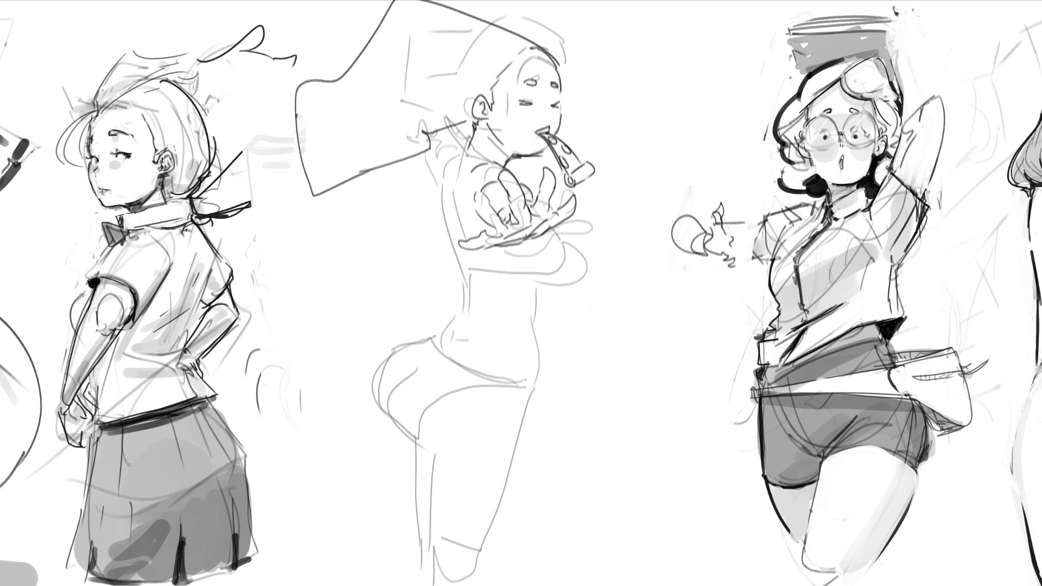
Draw a looped ribbon beside the ear with tails trailing to the left
mouse_move(459, 145)
left_mouse_down()
mouse_move(454, 129)
mouse_move(469, 156)
left_mouse_up()
left_click_drag(454, 118, 464, 153)
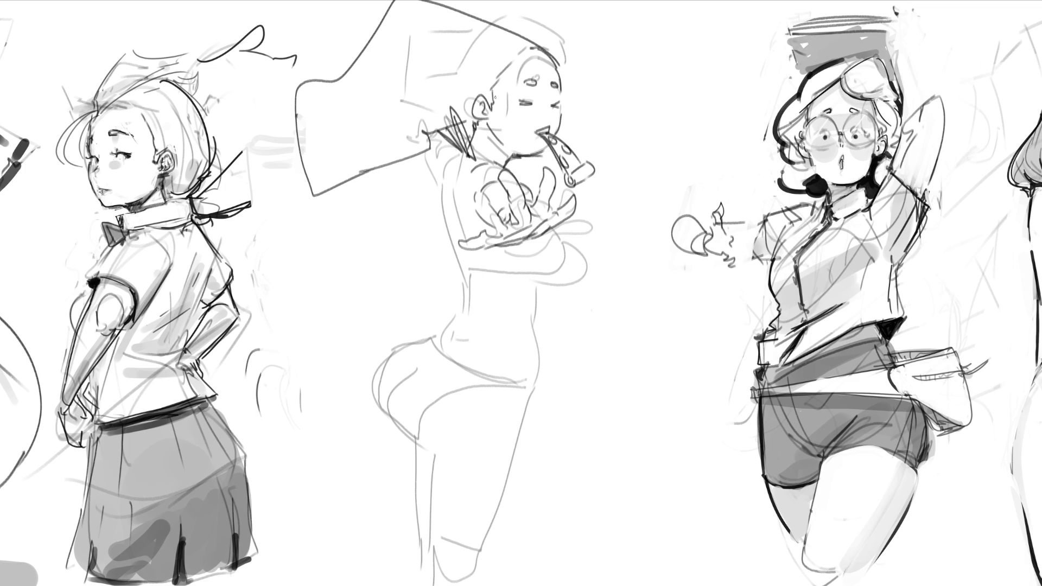
mouse_move(459, 152)
left_mouse_down()
mouse_move(401, 167)
mouse_move(460, 154)
mouse_move(389, 205)
left_mouse_up()
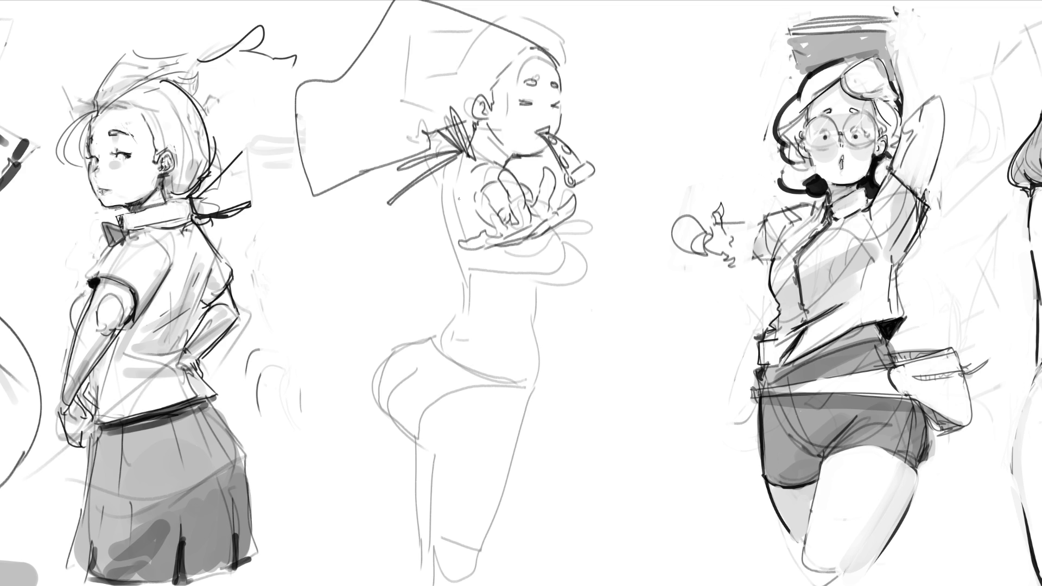
Draw a small bow with short strokes under it on the figure's torso
mouse_move(461, 264)
left_mouse_down()
mouse_move(416, 242)
mouse_move(461, 260)
mouse_move(446, 282)
mouse_move(469, 262)
mouse_move(432, 275)
mouse_move(467, 269)
mouse_move(397, 279)
left_mouse_up()
mouse_move(423, 255)
left_mouse_down()
mouse_move(452, 269)
mouse_move(428, 305)
mouse_move(453, 274)
left_mouse_up()
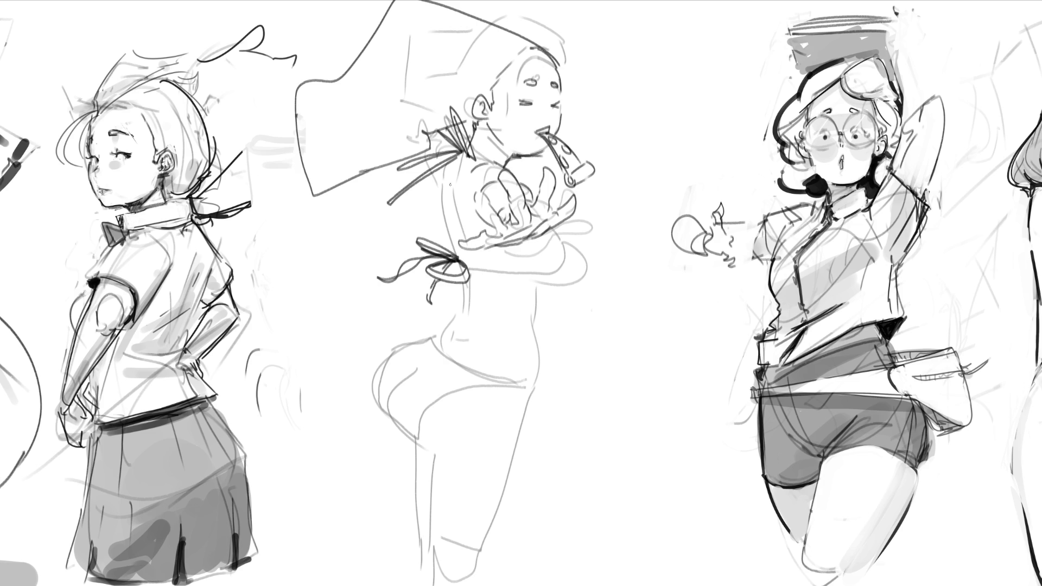
Draw the line of the figure's back, redoing it until the shape is right, and extend it downward
left_click_drag(442, 186, 459, 256)
key("ctrl+z")
left_click_drag(443, 184, 458, 259)
key("ctrl+z")
left_click_drag(442, 195, 458, 261)
left_click_drag(451, 195, 463, 243)
left_click_drag(470, 285, 472, 319)
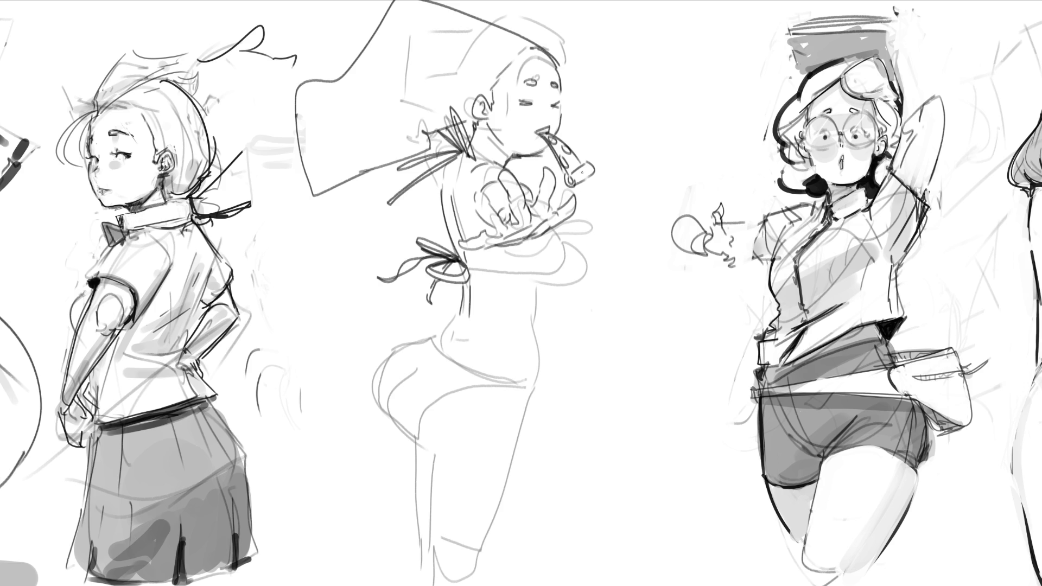
Draw the bikini top strap across the back and the body contour down to the hip
left_click_drag(469, 269, 545, 279)
left_click_drag(474, 273, 557, 265)
key("ctrl+z")
left_click_drag(474, 274, 550, 267)
mouse_move(558, 227)
left_mouse_down()
mouse_move(590, 274)
mouse_move(539, 281)
mouse_move(585, 270)
left_mouse_up()
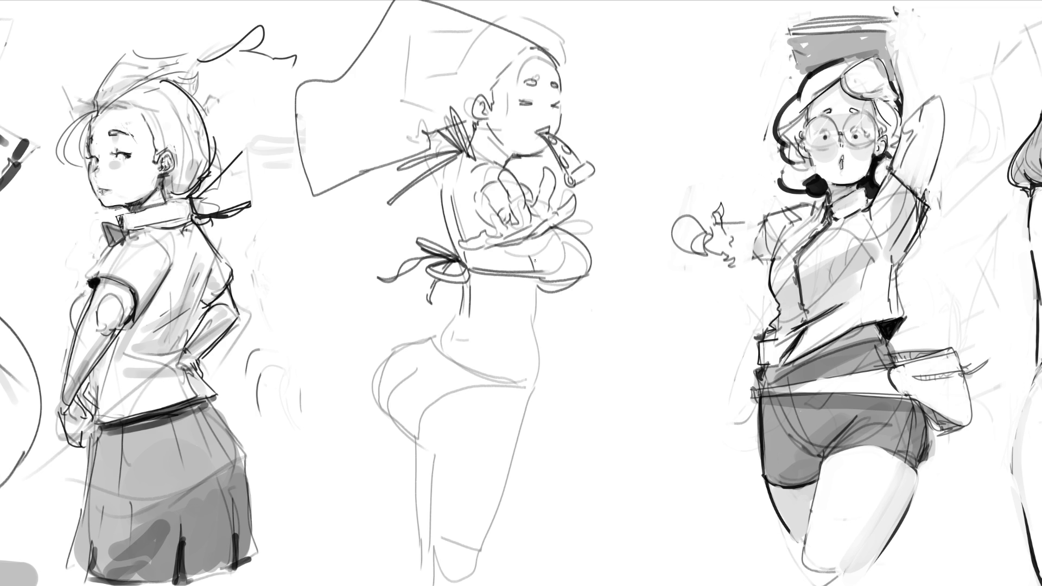
left_click_drag(539, 282, 527, 389)
key("ctrl+z")
left_click_drag(537, 319, 534, 376)
Add short tie strokes at the waist and a teardrop tie loop at the hip
left_click_drag(450, 332, 448, 345)
left_click_drag(462, 342, 451, 351)
left_click_drag(459, 314, 436, 346)
left_click_drag(465, 283, 440, 338)
key("ctrl+z")
key("ctrl+z")
mouse_move(515, 384)
left_mouse_down()
mouse_move(477, 328)
mouse_move(513, 385)
mouse_move(498, 409)
mouse_move(479, 405)
mouse_move(509, 384)
left_mouse_up()
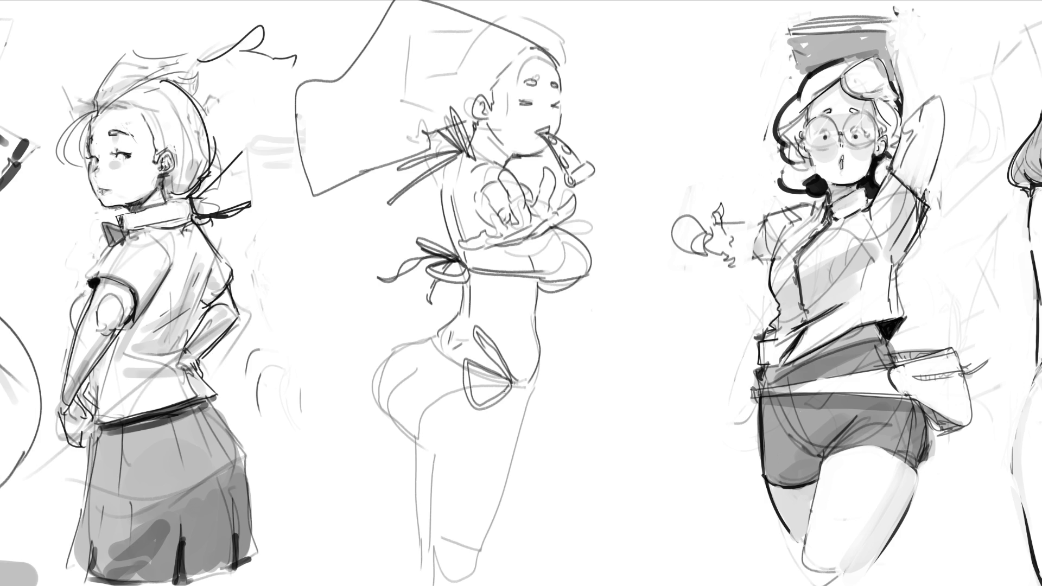
Darken the tie loop's bottom edge and outline the buttock and right thigh edge
mouse_move(526, 382)
left_mouse_down()
mouse_move(496, 381)
mouse_move(513, 382)
mouse_move(470, 427)
mouse_move(488, 426)
mouse_move(516, 390)
mouse_move(433, 340)
mouse_move(381, 412)
mouse_move(416, 442)
mouse_move(489, 384)
left_mouse_up()
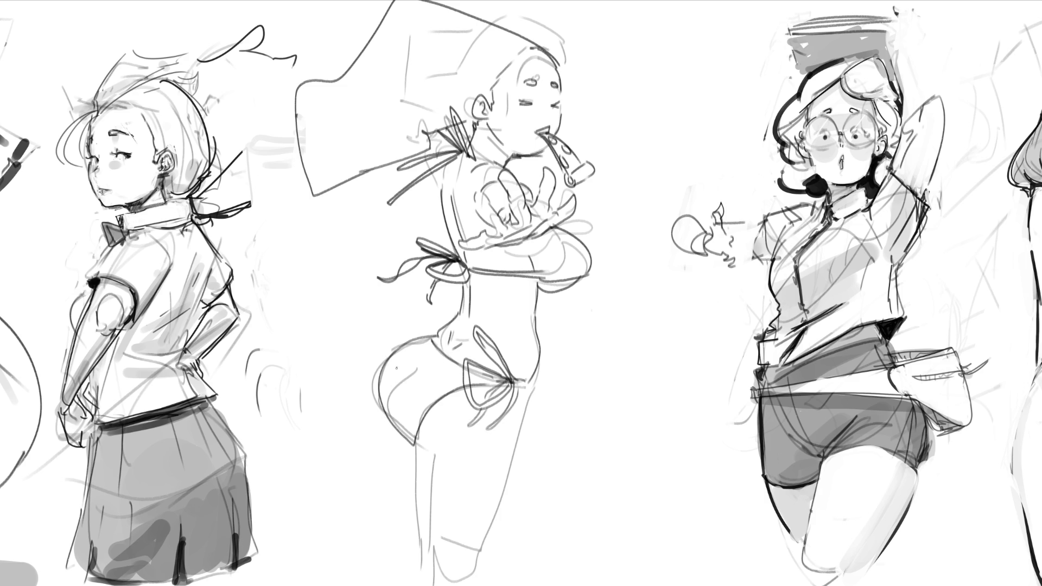
mouse_move(393, 347)
left_mouse_down()
mouse_move(420, 433)
mouse_move(469, 446)
left_mouse_up()
left_click_drag(530, 387, 502, 478)
key("ctrl+z")
left_click_drag(529, 387, 482, 539)
Draw the left thigh edge and extend both leg edges down to the canvas bottom
left_click_drag(433, 459, 441, 575)
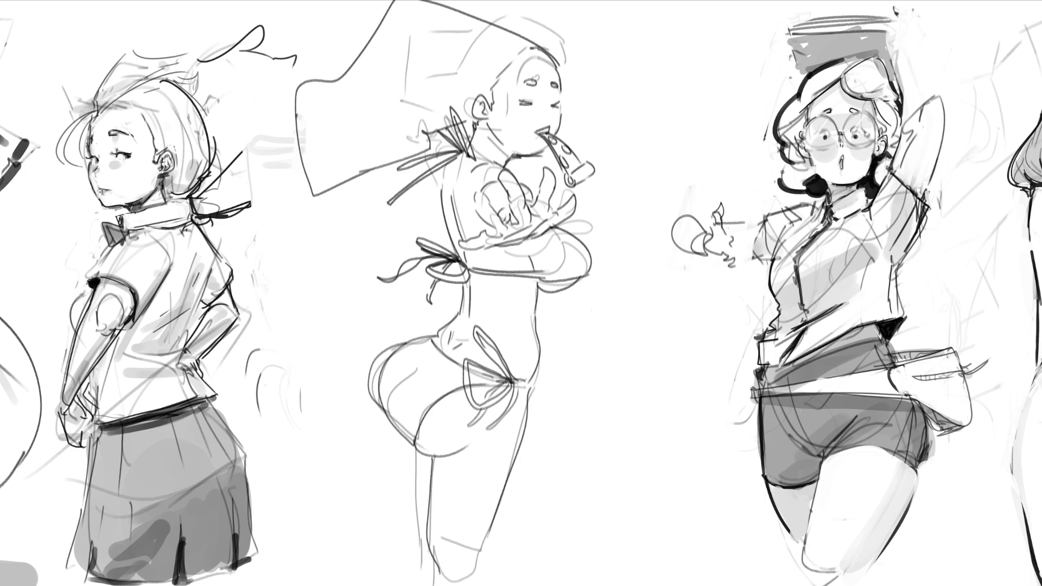
key("ctrl+z")
left_click_drag(427, 464, 438, 584)
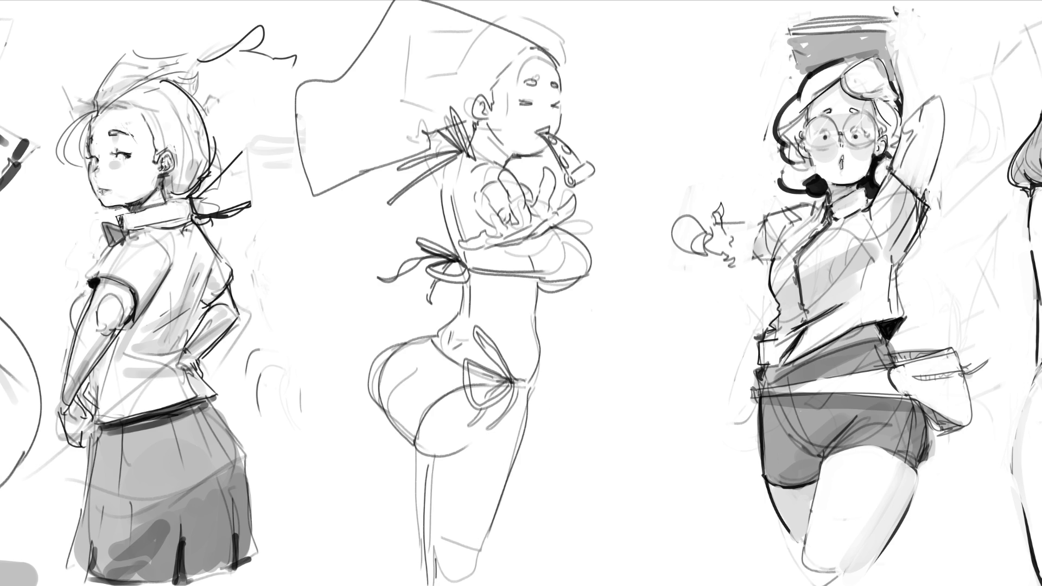
left_click_drag(487, 535, 481, 585)
left_click_drag(406, 448, 422, 585)
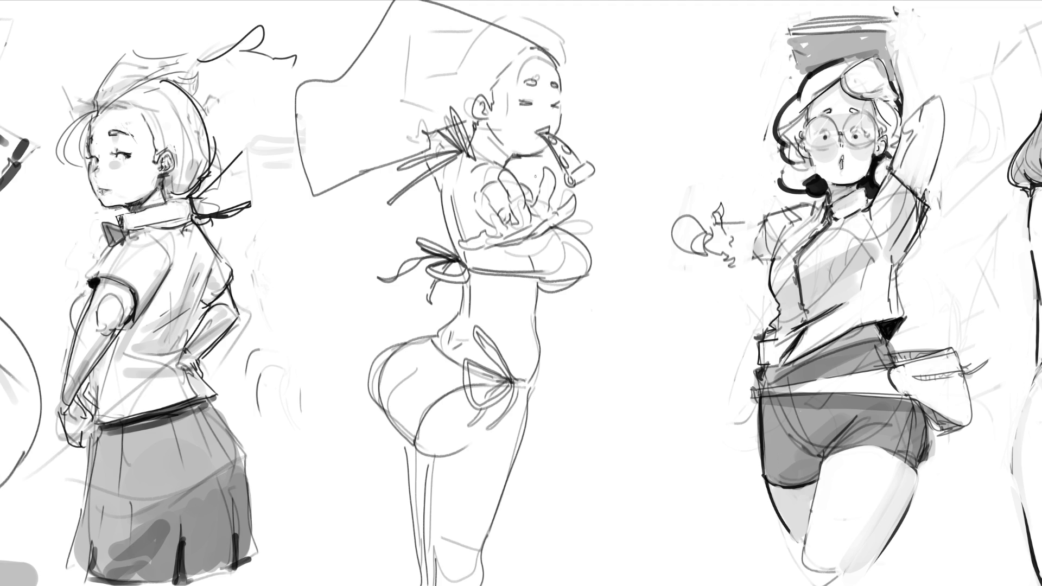
Try a neck line and take it back, then draw a bow loop at the left hip
mouse_move(518, 171)
left_mouse_down()
mouse_move(550, 155)
mouse_move(601, 181)
mouse_move(599, 221)
left_mouse_up()
key("ctrl+z")
key("ctrl+z")
mouse_move(433, 329)
left_mouse_down()
mouse_move(394, 316)
mouse_move(432, 334)
mouse_move(420, 309)
mouse_move(440, 334)
left_mouse_up()
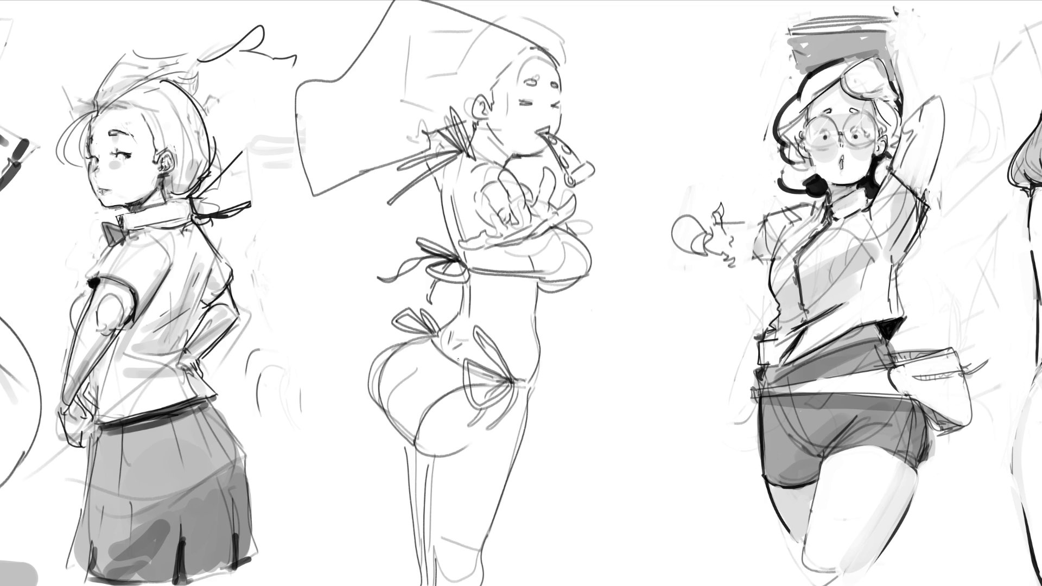
scroll(589, 376, "down", 1)
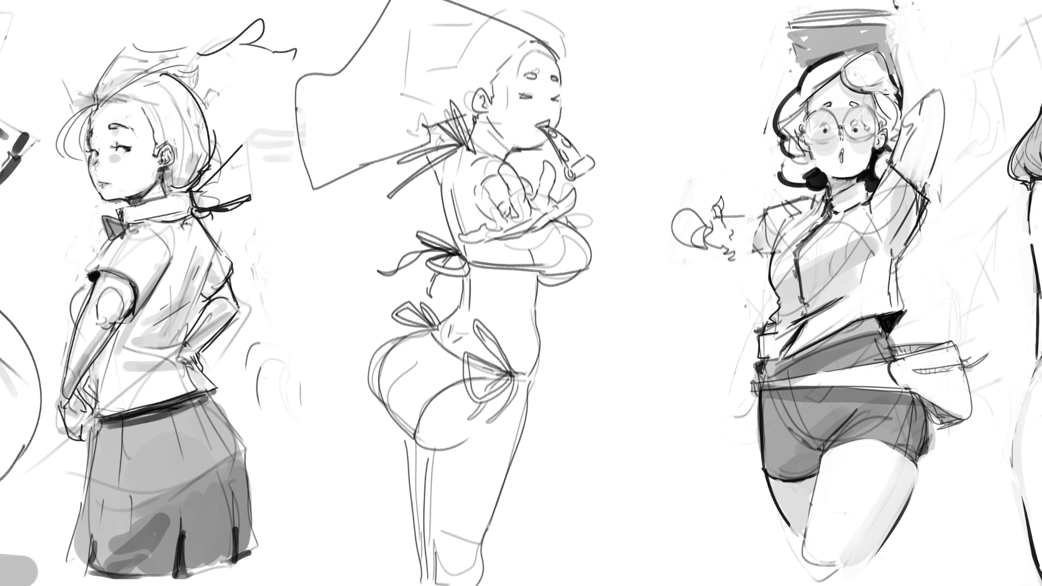
Draw two strokes along the hat brim of the figure with glasses and touch up the flag's lower-left corner
left_click_drag(479, 10, 536, 28)
left_click_drag(539, 27, 561, 63)
left_click_drag(309, 175, 318, 182)
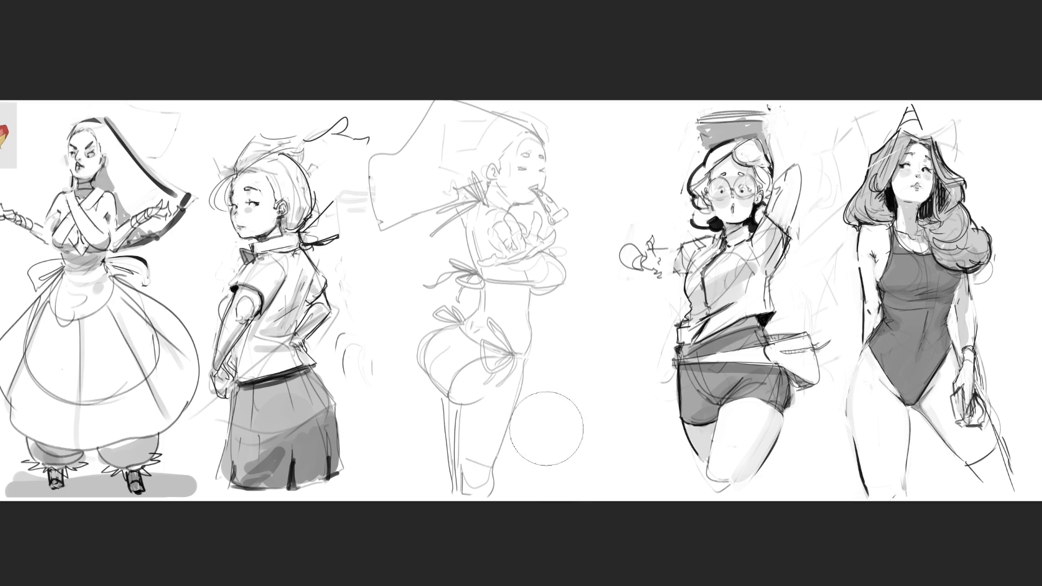
Draw the long hose curve from the top edge down toward the pipe
left_click_drag(454, 420, 454, 477)
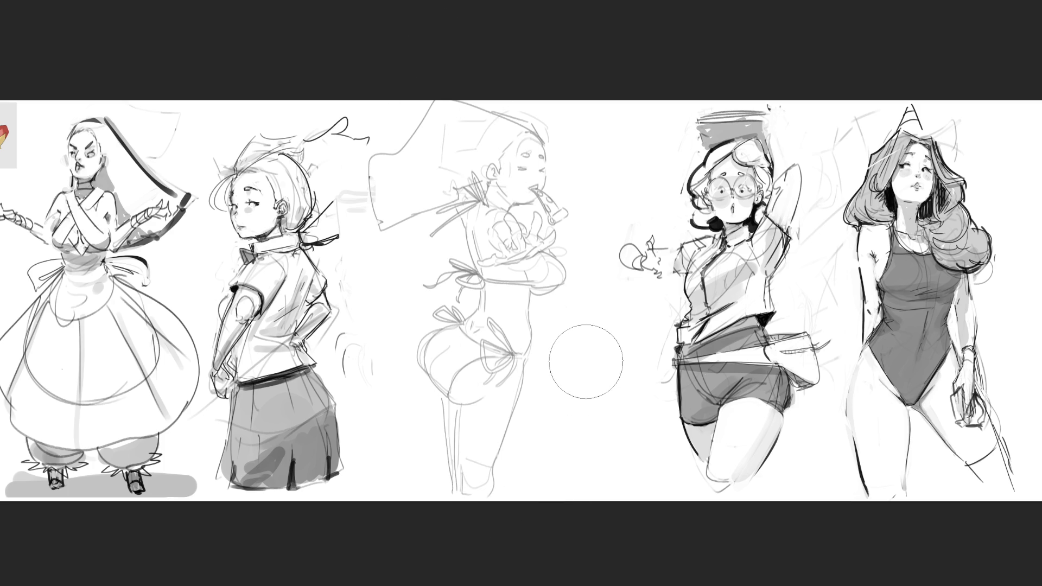
key("0")
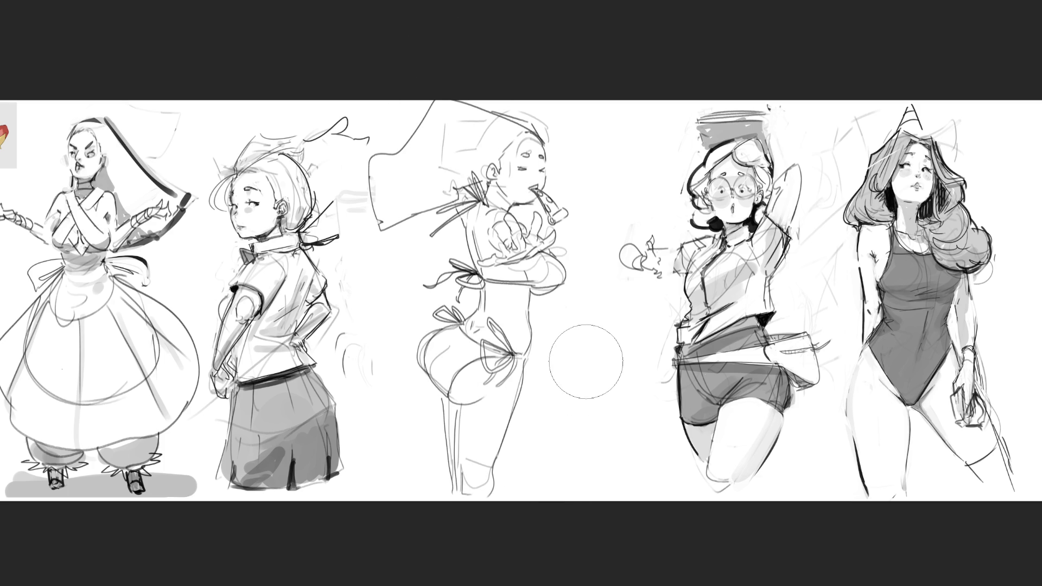
left_click_drag(493, 112, 489, 100)
left_click_drag(617, 102, 626, 218)
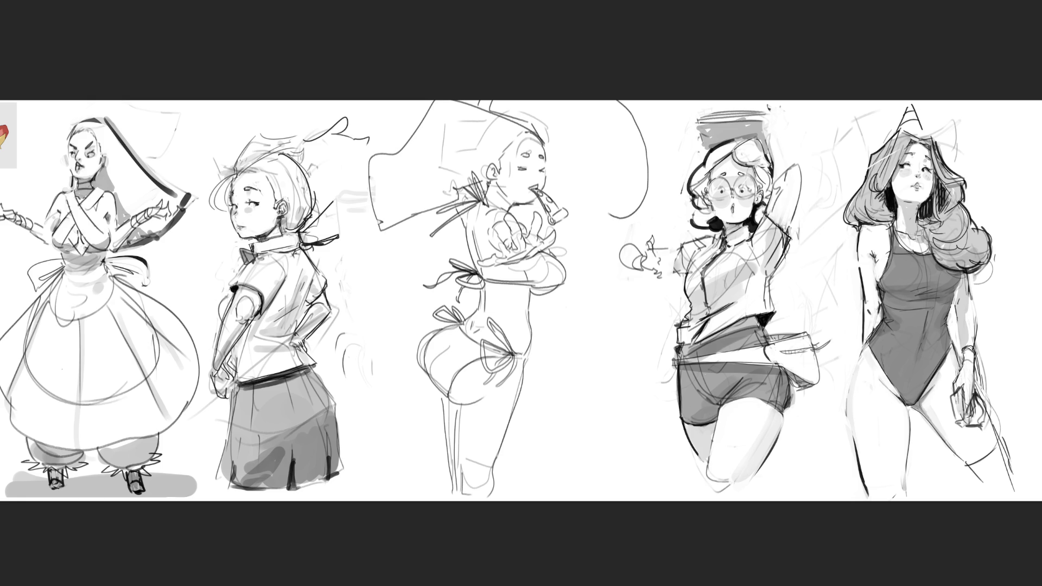
left_click_drag(625, 218, 578, 190)
Draw fingers holding the pipe and the hose's second edge line, discarding a stray arm stroke
mouse_move(567, 197)
left_mouse_down()
mouse_move(587, 218)
mouse_move(562, 211)
left_mouse_up()
left_click_drag(623, 224, 627, 91)
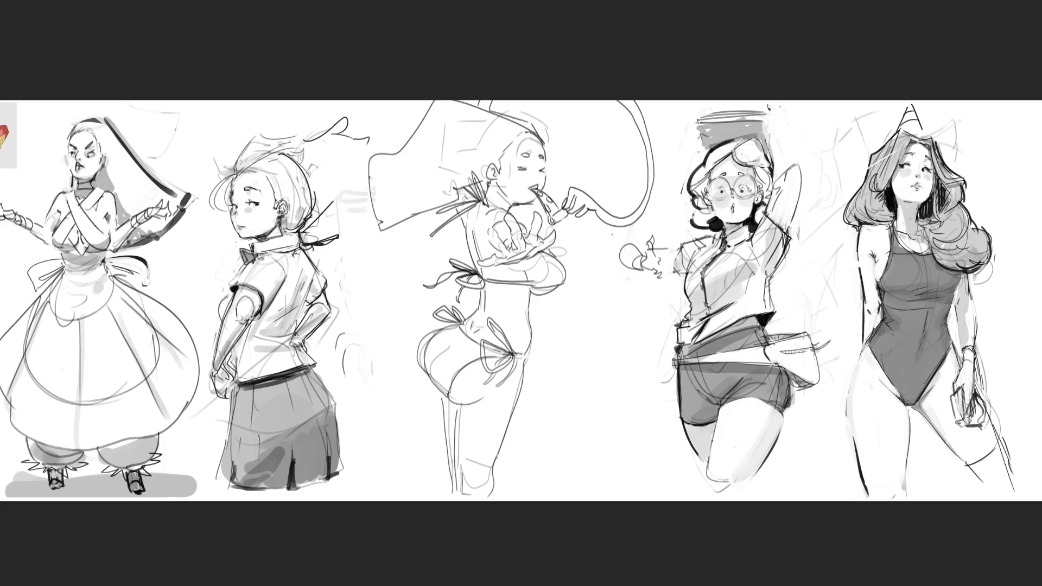
left_click_drag(502, 268, 532, 261)
key("ctrl+z")
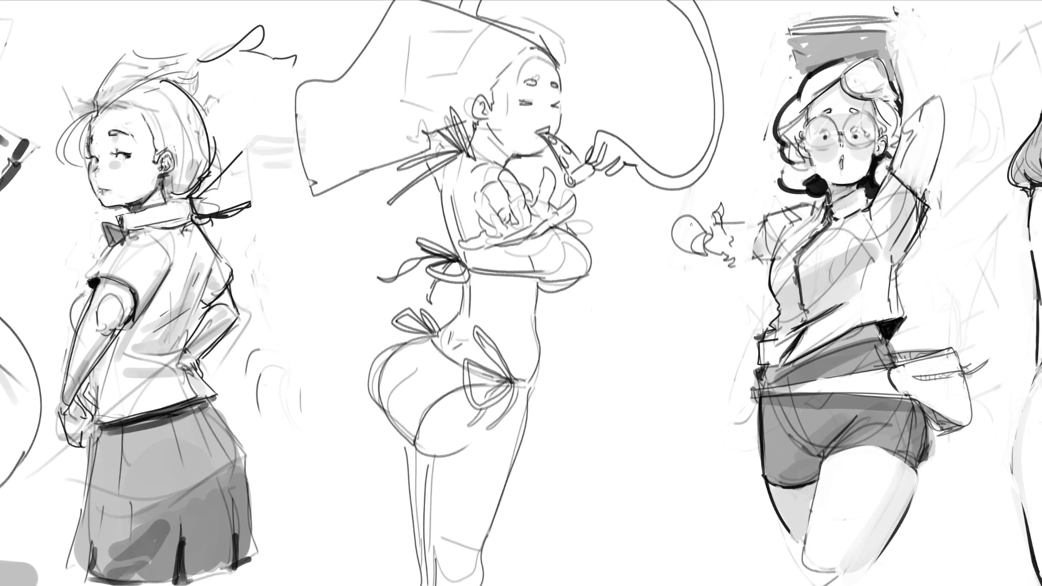
Fade the middle figure's sketch to light grey
mouse_move(487, 376)
left_mouse_down()
mouse_move(427, 284)
mouse_move(349, 105)
mouse_move(279, 245)
mouse_move(314, 143)
left_mouse_up()
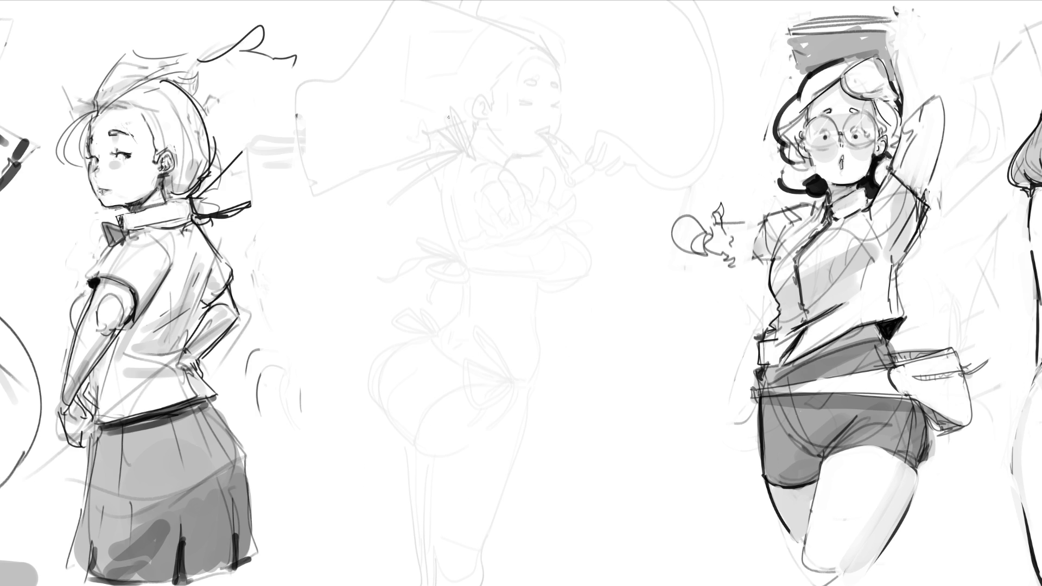
Draw a new head curve and hair lines over the faded figure
left_click_drag(434, 95, 434, 170)
left_click_drag(439, 90, 438, 176)
left_click_drag(426, 107, 471, 42)
mouse_move(427, 83)
left_mouse_down()
mouse_move(504, 82)
mouse_move(506, 152)
left_mouse_up()
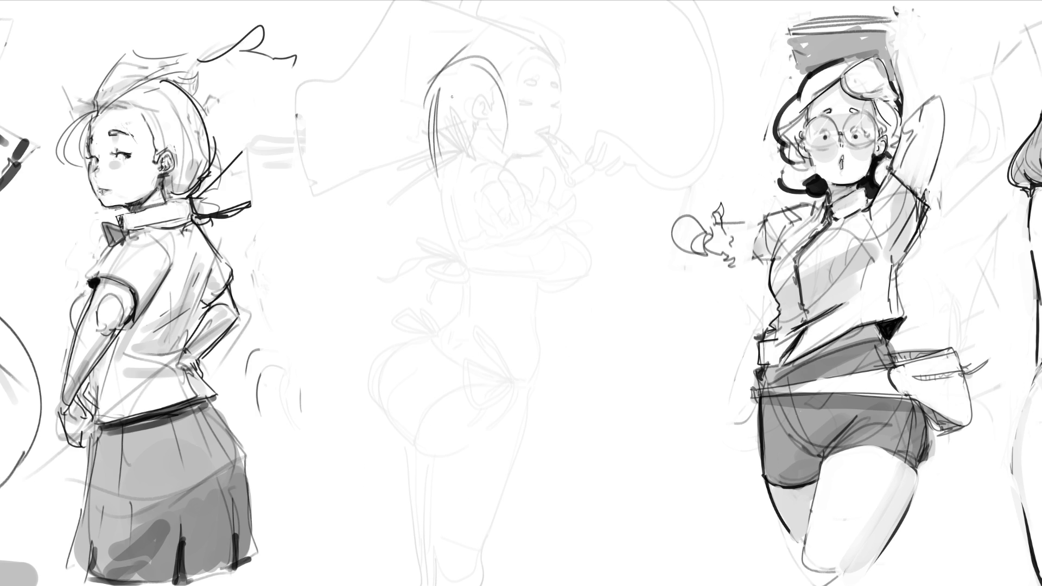